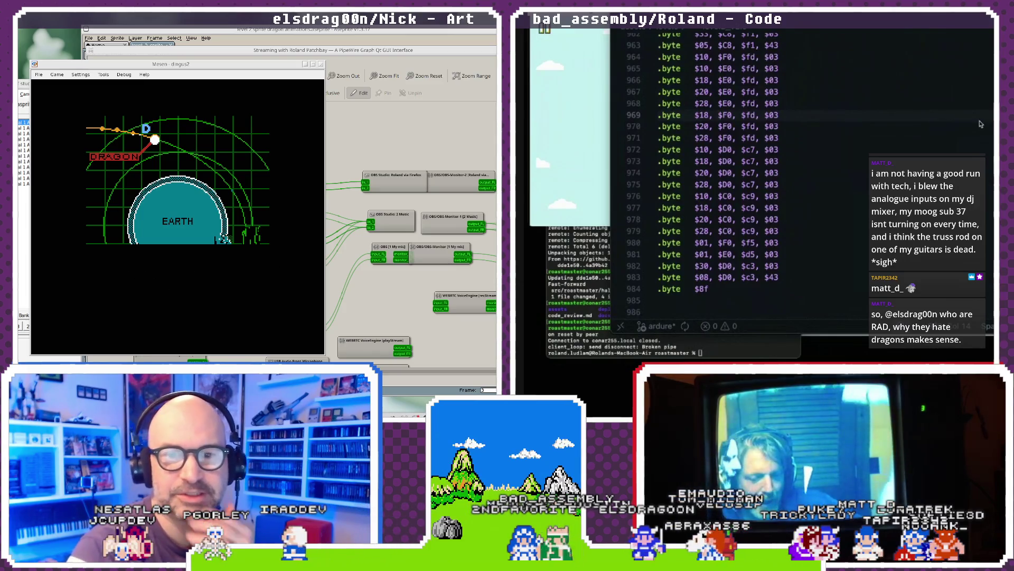
- Focus Mesen, browse its File menu, then raise the patchbay by grabbing the Chromium Playback node
click(133, 83)
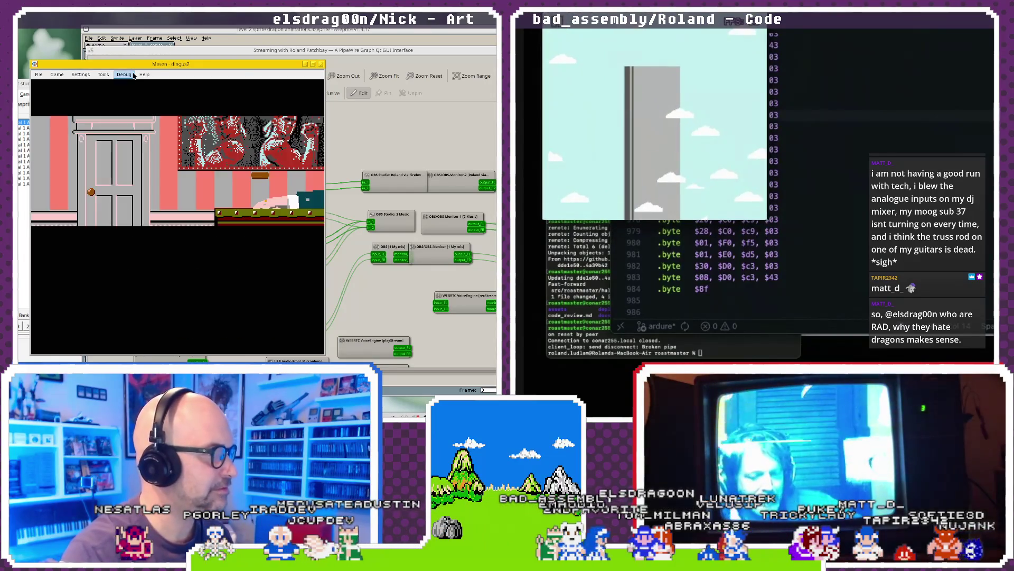
click(40, 74)
mouse_move(85, 78)
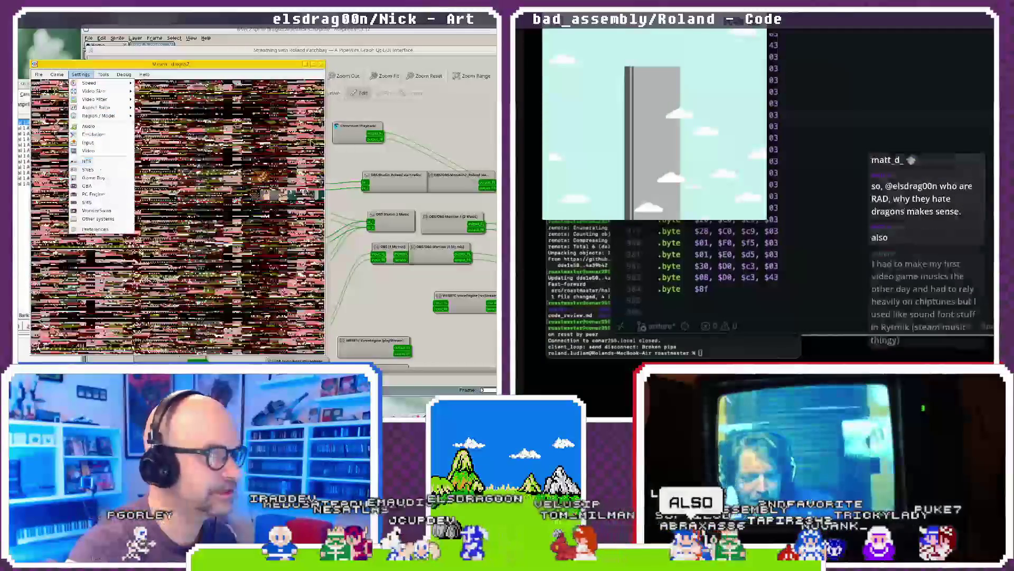
drag(347, 134, 345, 136)
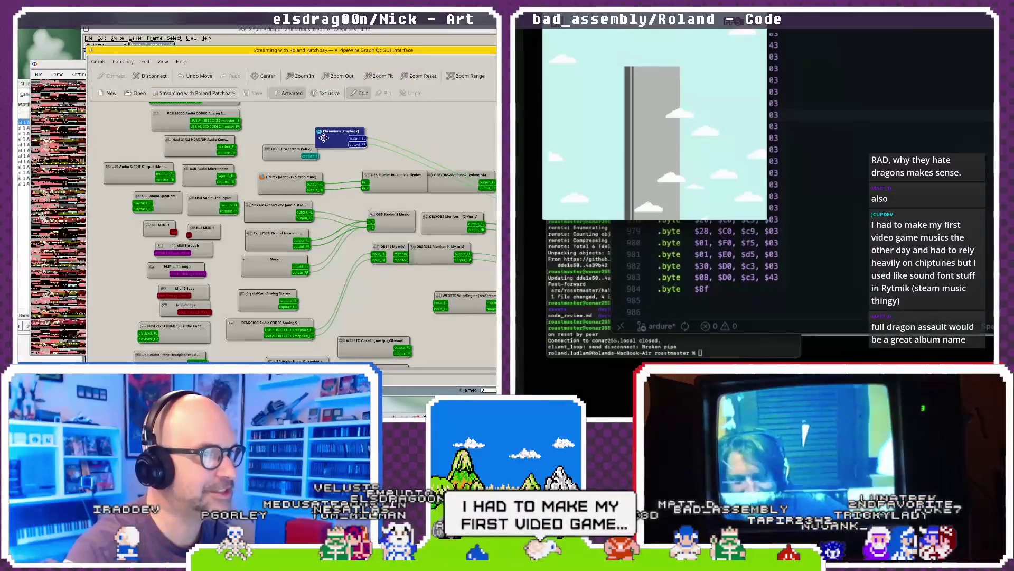
- Reposition the Chromium Playback node and wire it into OBS Studio 2 Music in_2
mouse_move(345, 137)
mouse_down()
mouse_move(276, 118)
mouse_move(323, 142)
mouse_up()
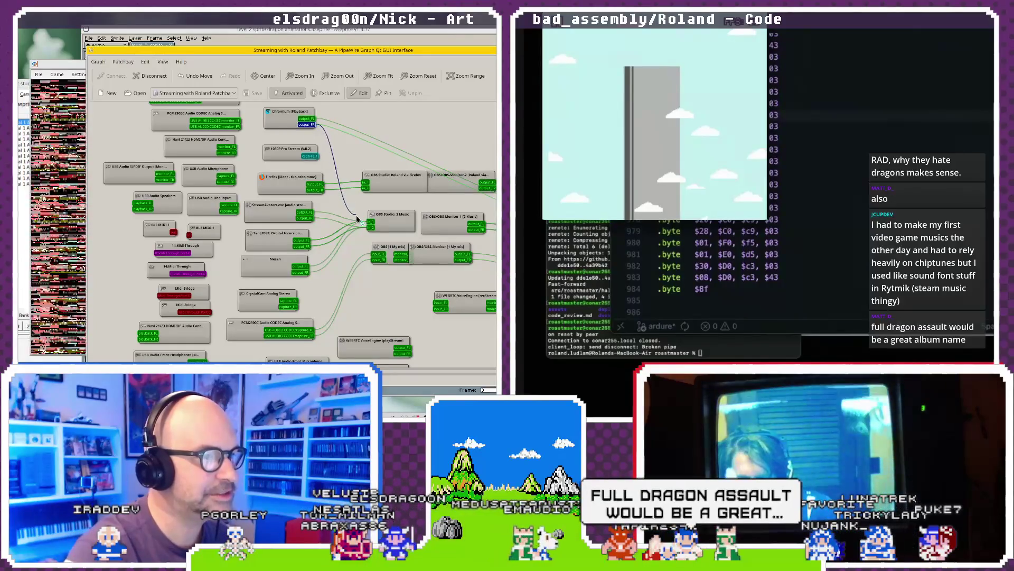
drag(369, 231, 371, 227)
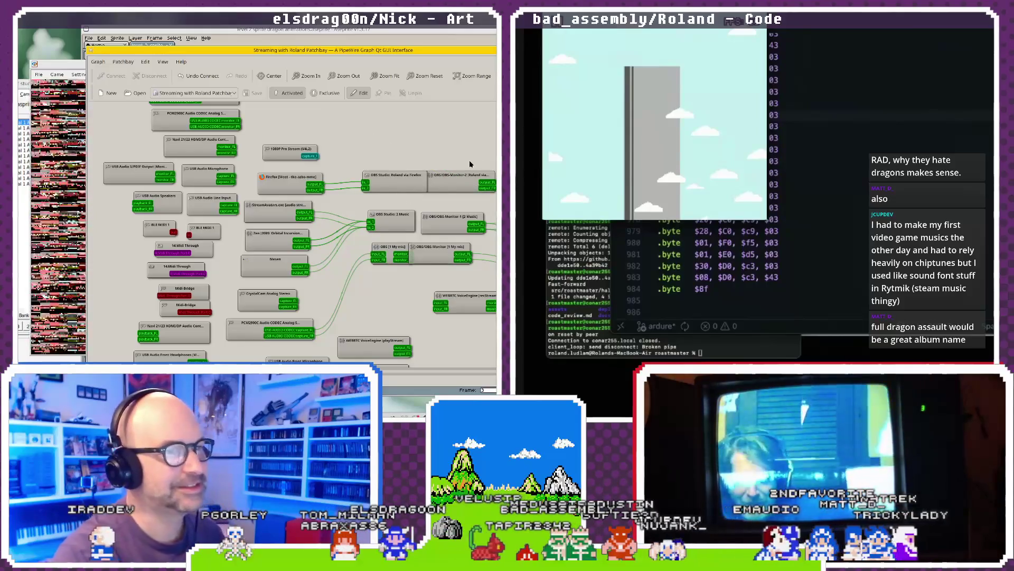
- Pause the glitched Mesen emulation from its Game menu
click(66, 64)
click(57, 75)
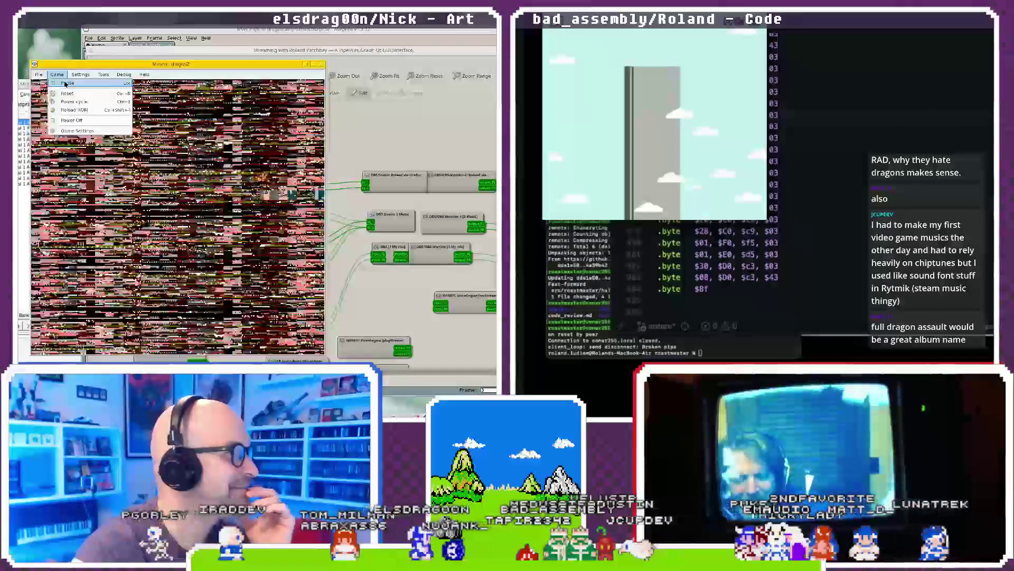
click(66, 83)
click(64, 75)
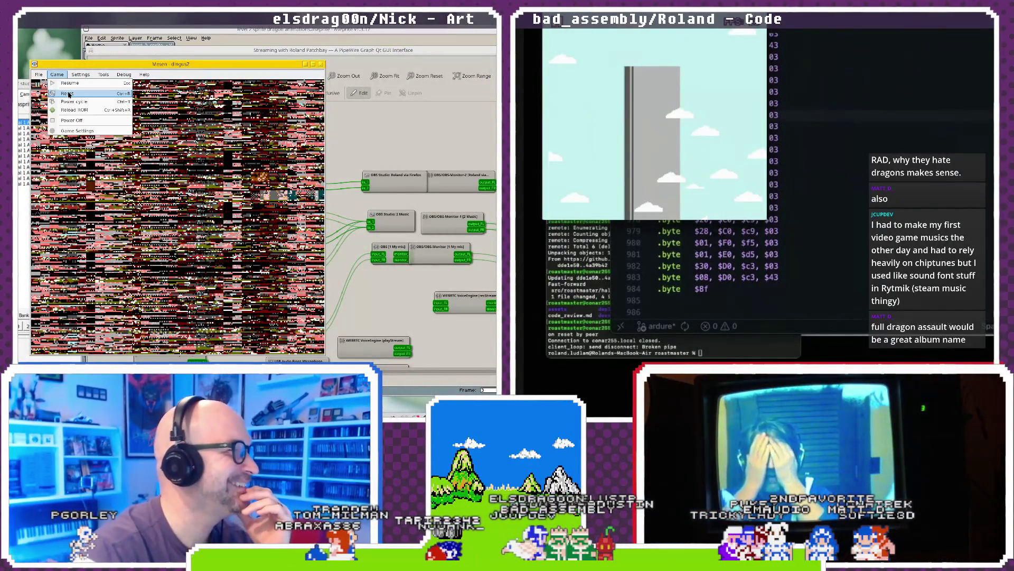
- Reopen and dismiss Mesen's Game menu, then bring up the desktop app launcher
click(67, 93)
click(57, 74)
click(57, 74)
click(56, 73)
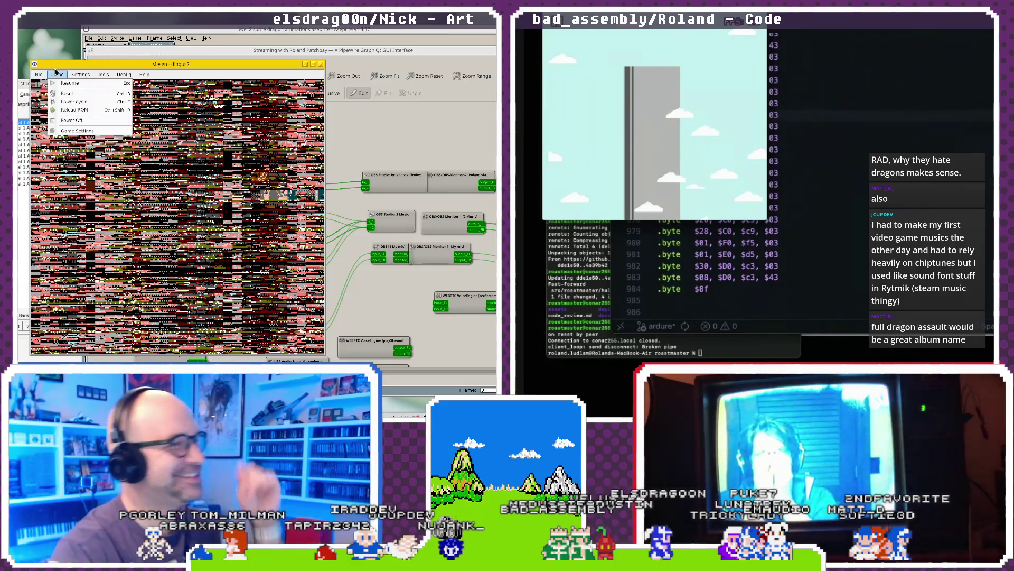
key(alt+Tab)
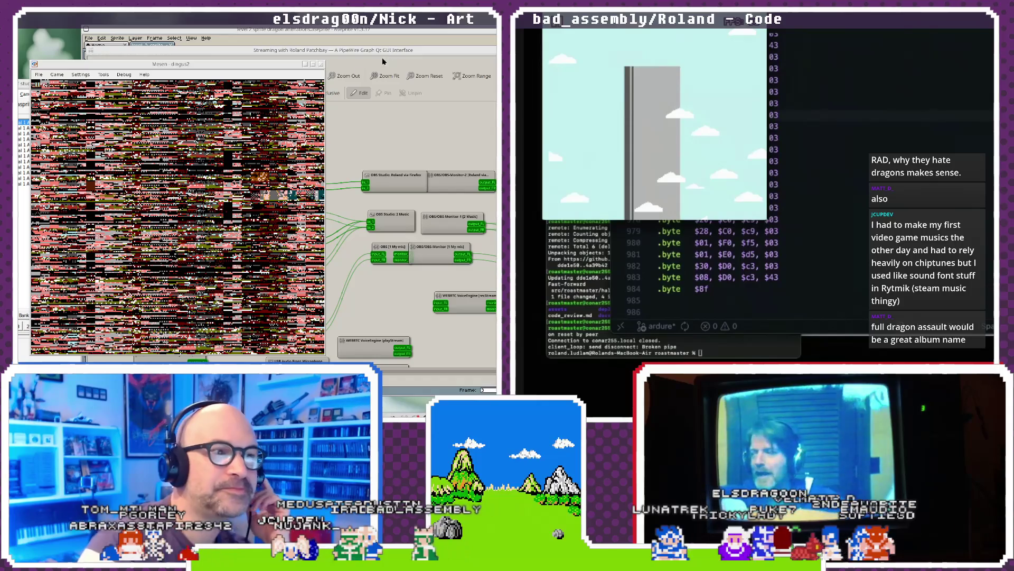
key(super)
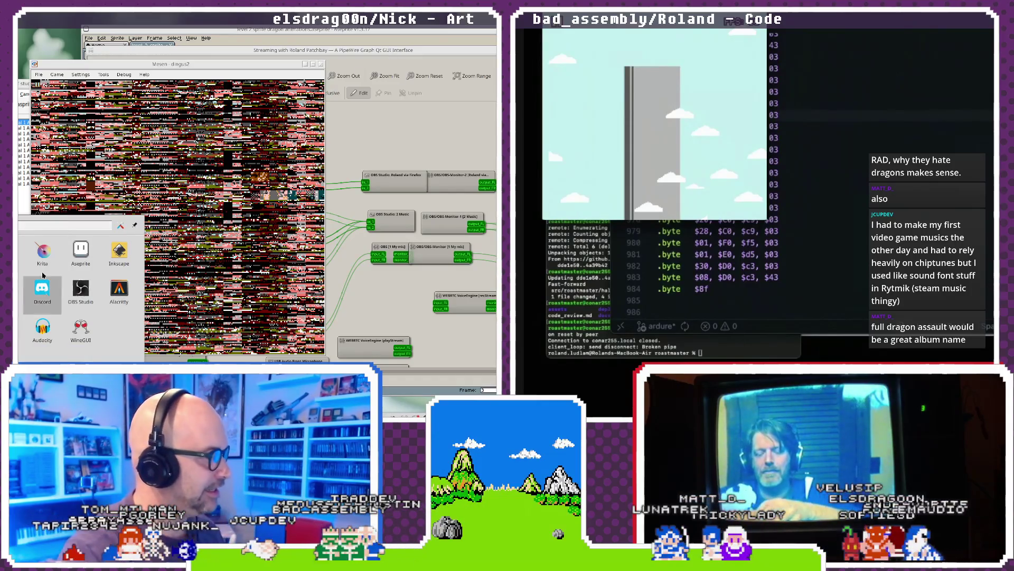
- Browse the launcher's graphics apps, close the launcher and Mesen, and raise NEXXT
click(80, 248)
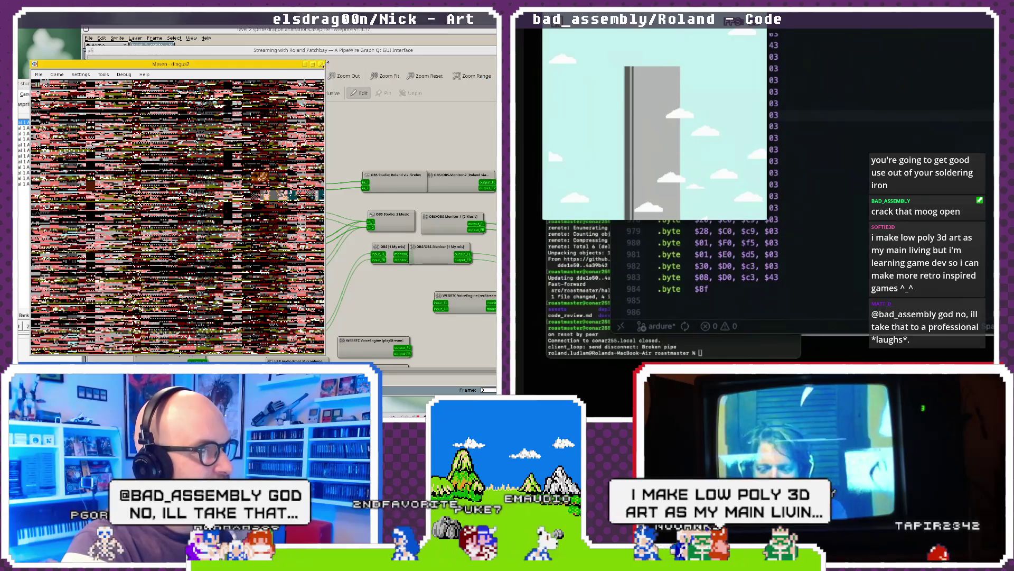
key(alt+F4)
click(59, 84)
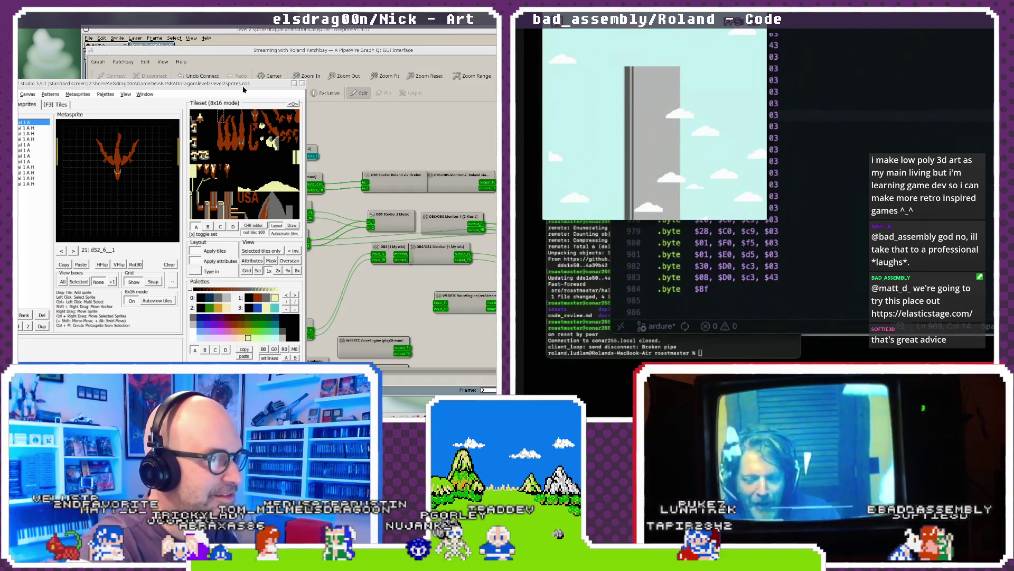
- Raise and shift the patchbay, then inspect the Zen browser's output_FR and output_FL ports
click(337, 234)
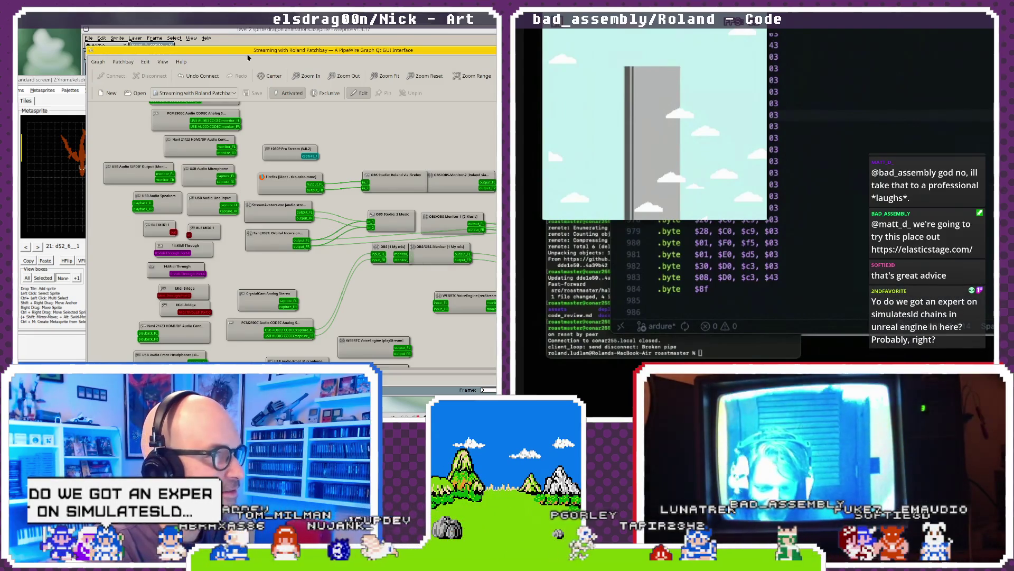
drag(252, 53, 267, 57)
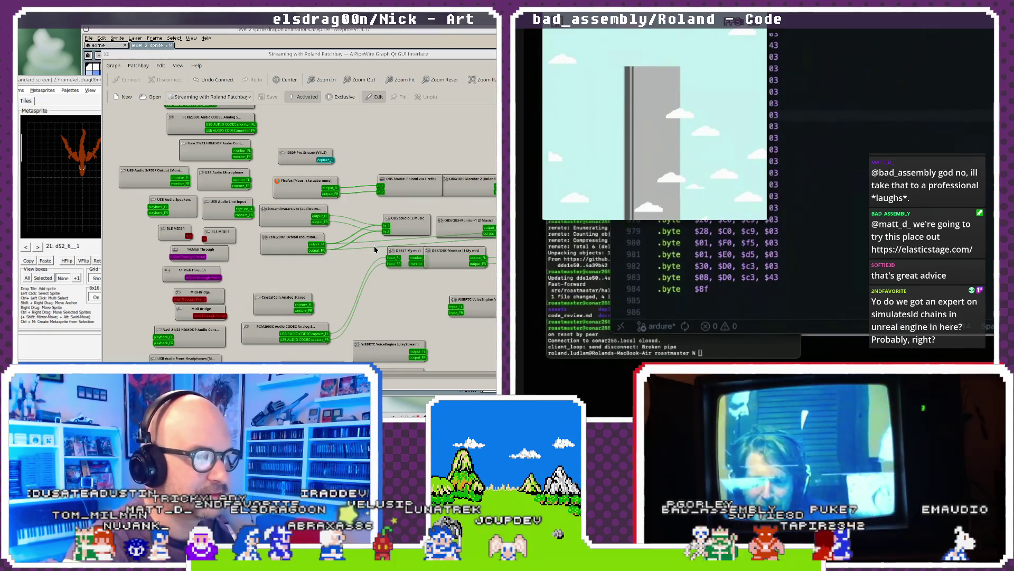
click(316, 250)
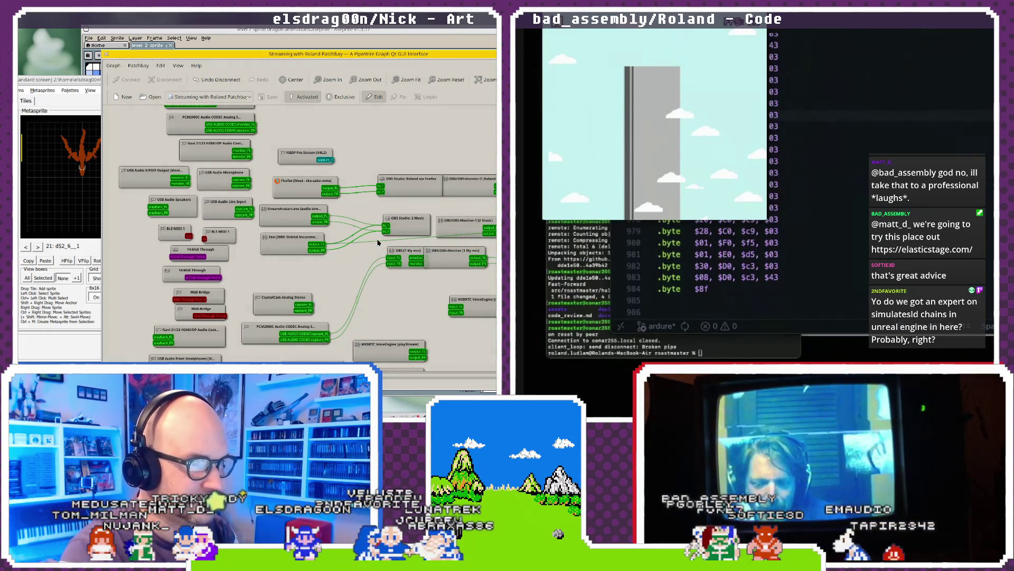
click(378, 243)
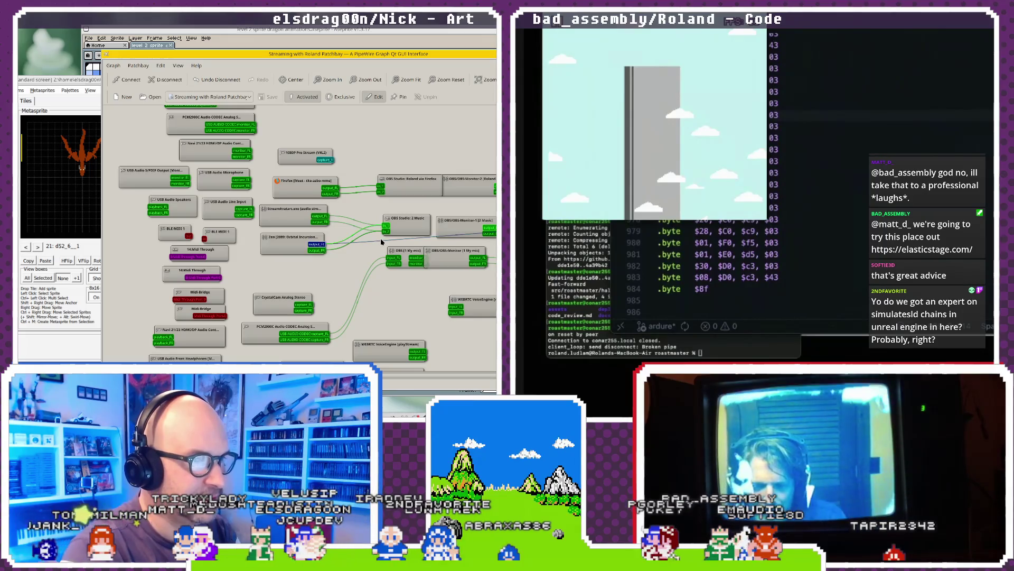
click(381, 242)
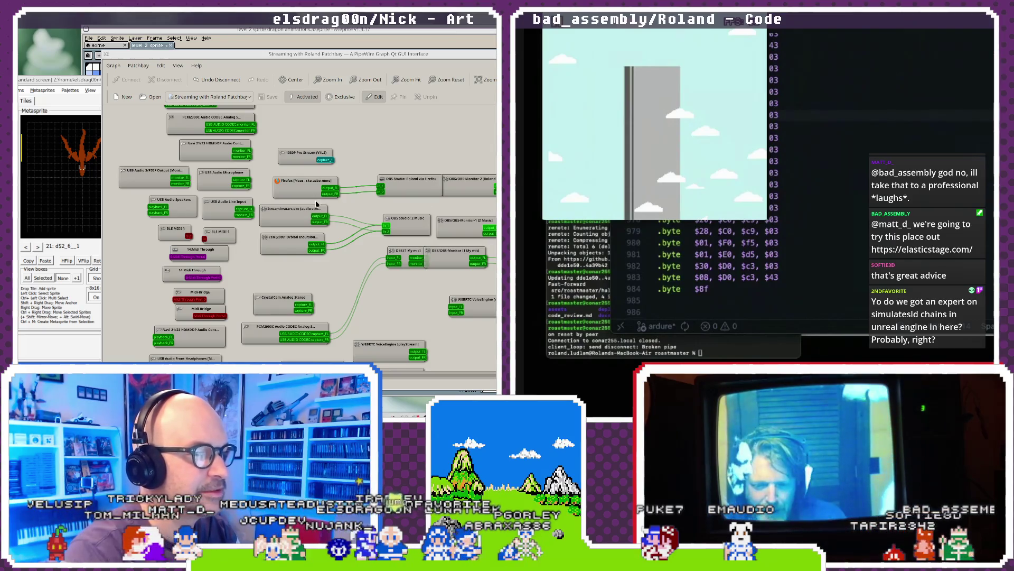
click(346, 99)
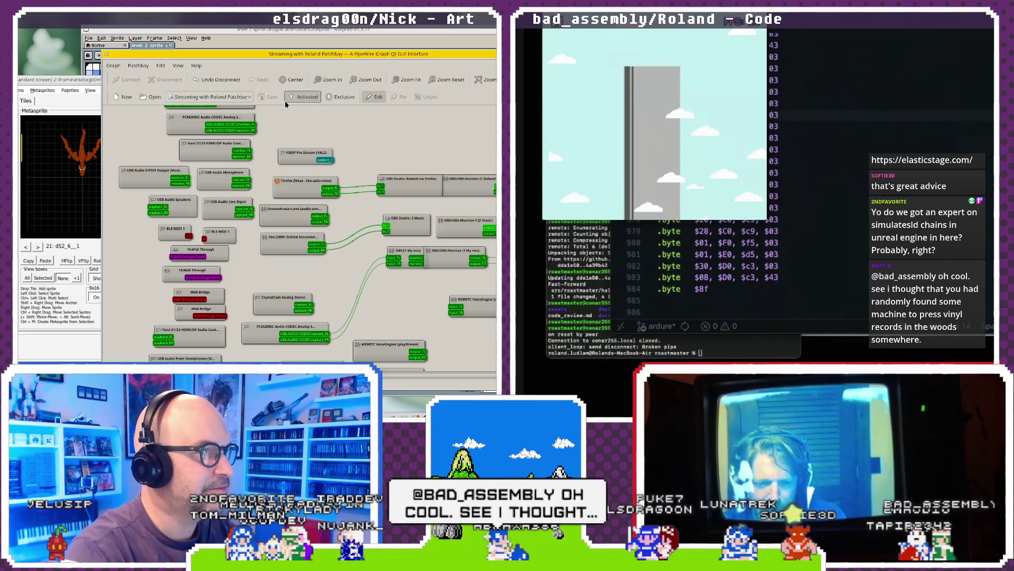
- Browse the Graph, Patchbay and View menus, then select OBS Studio 2 Music in_1
click(113, 66)
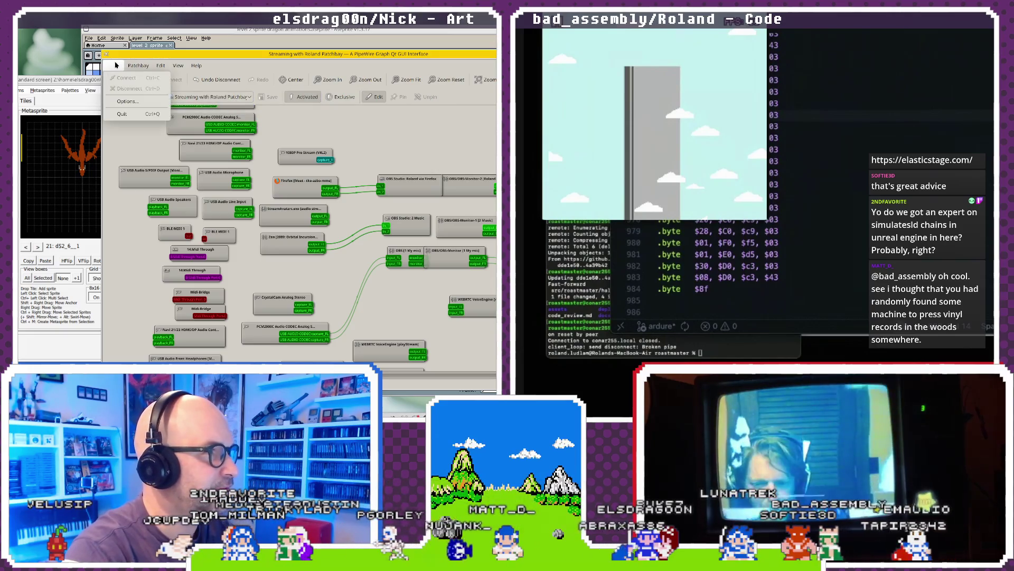
mouse_move(129, 64)
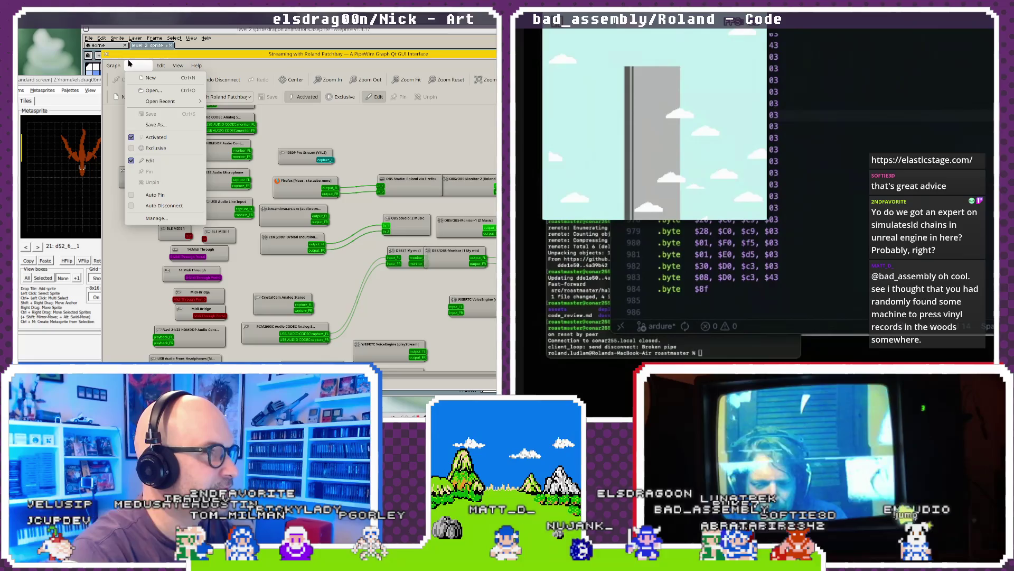
mouse_move(178, 65)
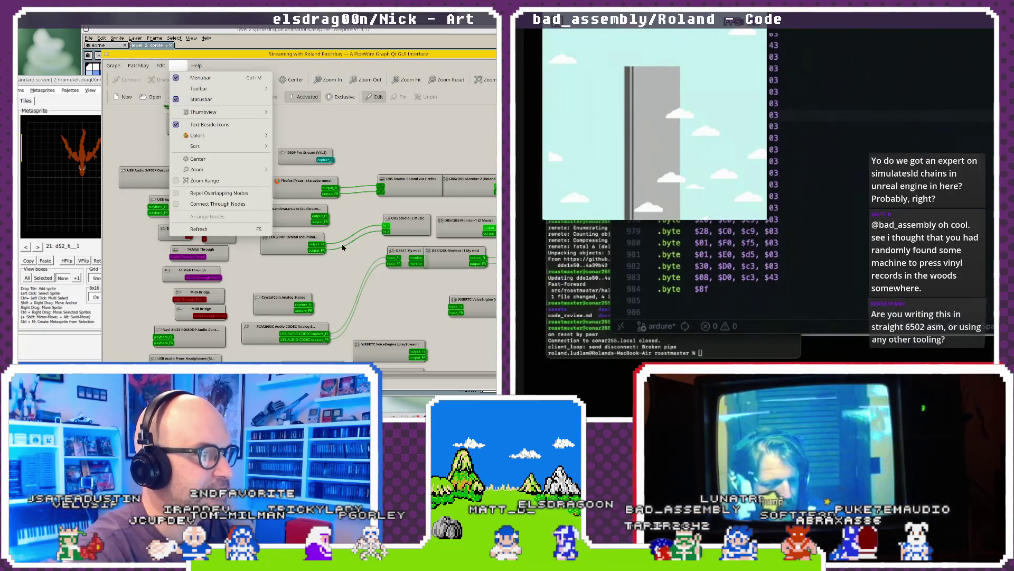
click(328, 219)
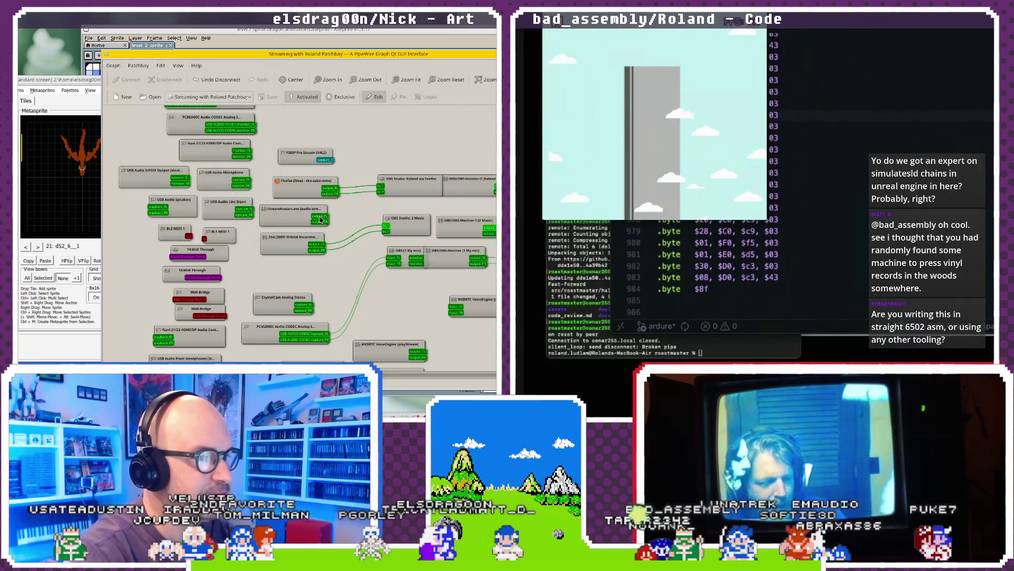
ctrl+click(385, 225)
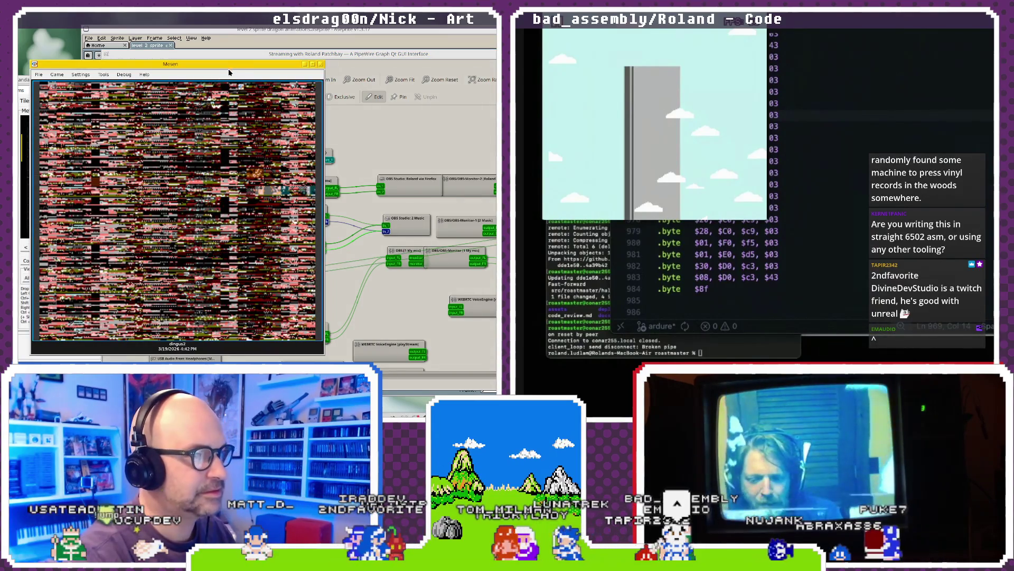
- Move Mesen aside and wire the Mesen node's outputs into OBS Studio 2 Music's inputs
drag(231, 67, 77, 67)
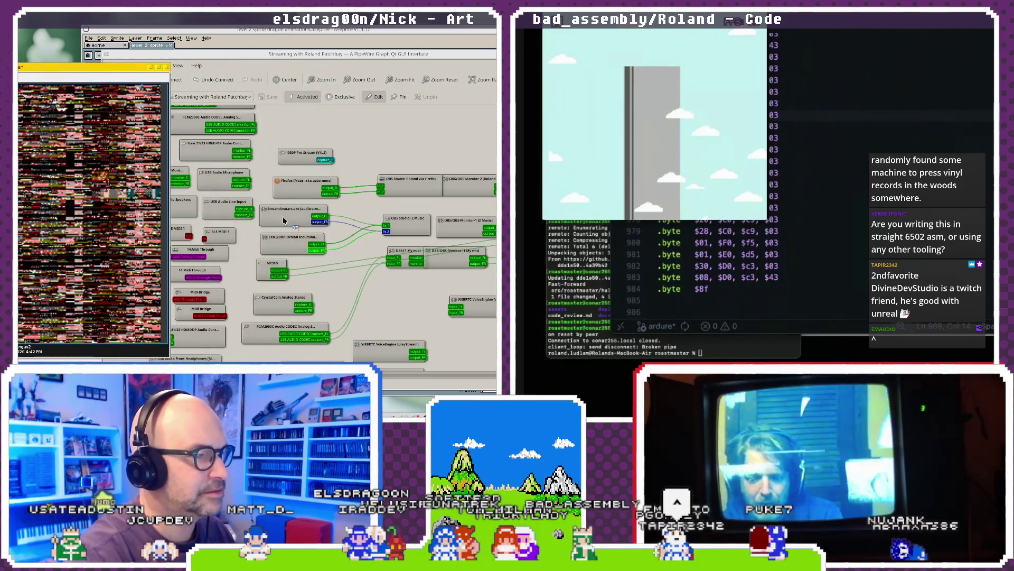
click(324, 265)
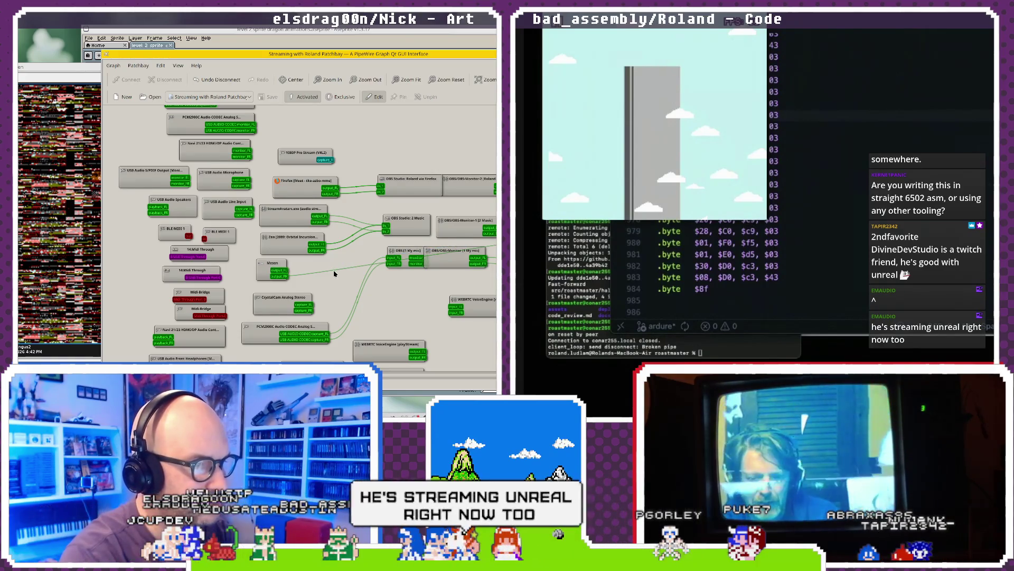
scroll(334, 269, down, 1)
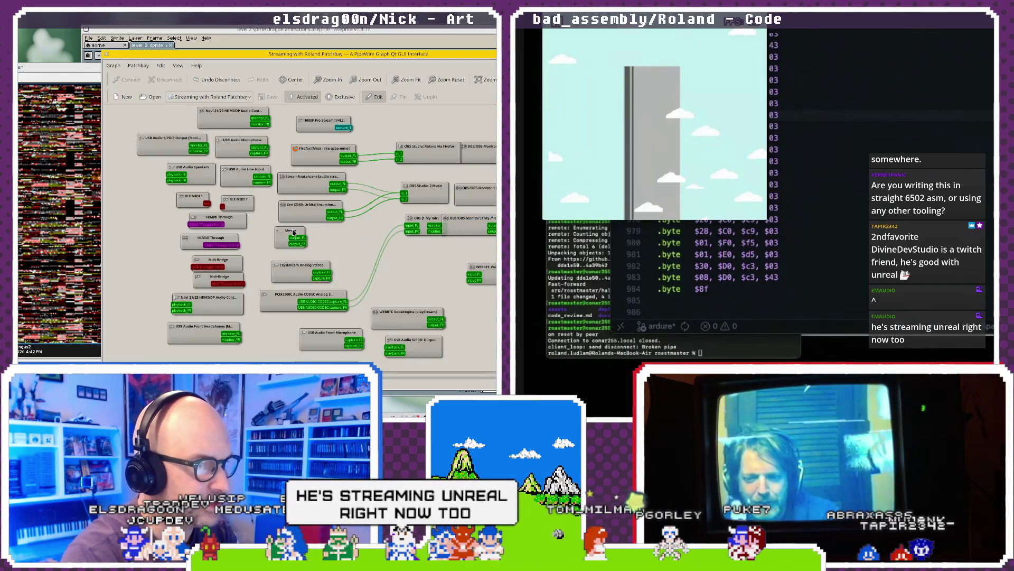
drag(293, 232, 321, 230)
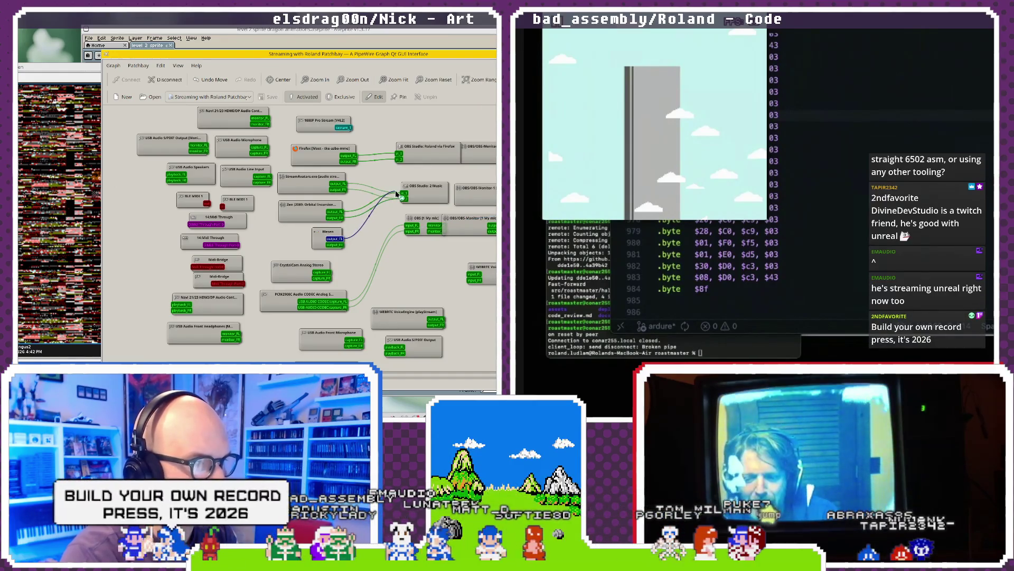
drag(404, 196, 404, 198)
drag(344, 245, 404, 199)
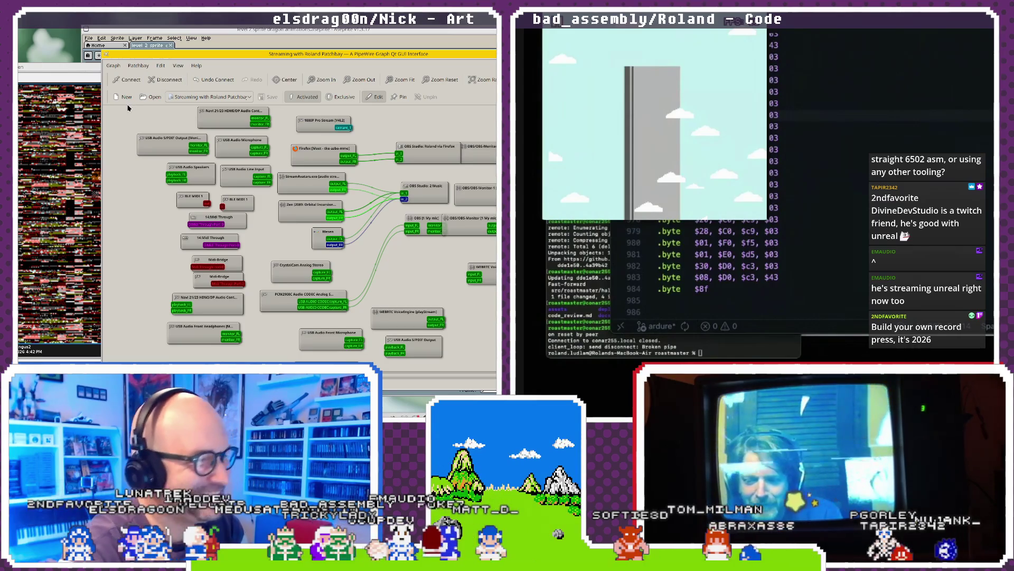
drag(197, 57, 113, 57)
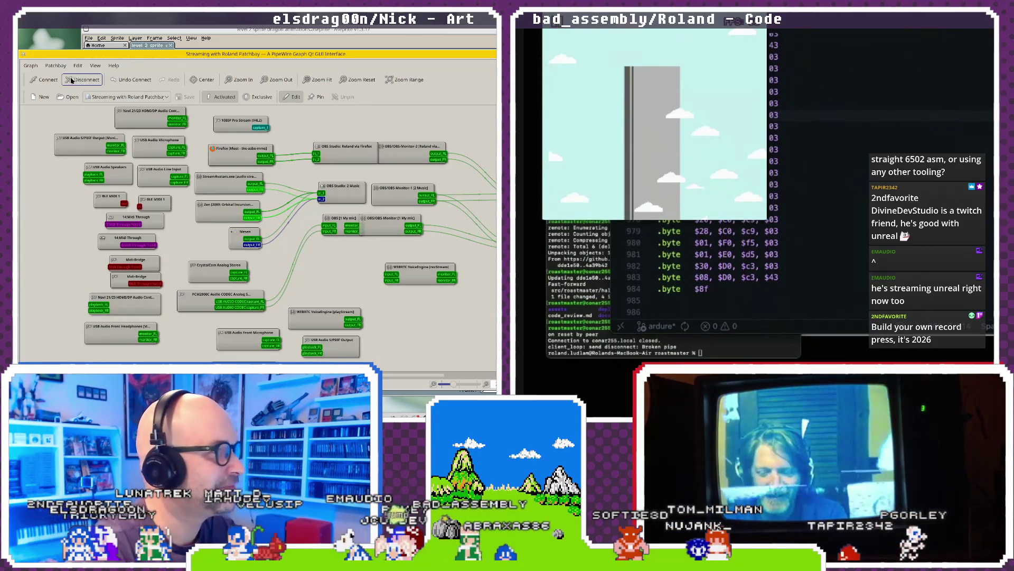
- Save the patchbay over 'Streaming with Roland Patchbay.qpwgraph', confirming the overwrite
mouse_move(51, 66)
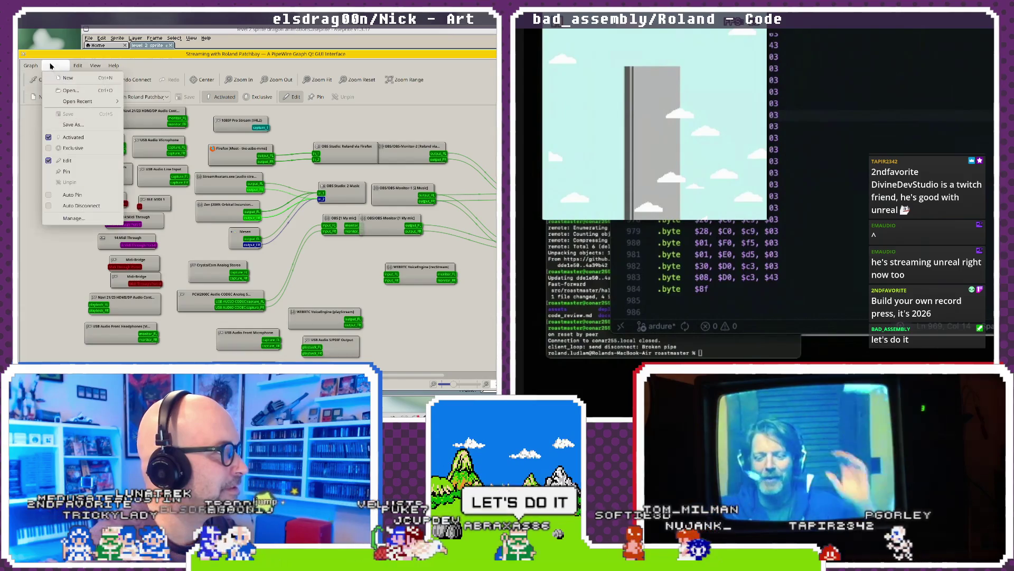
click(67, 125)
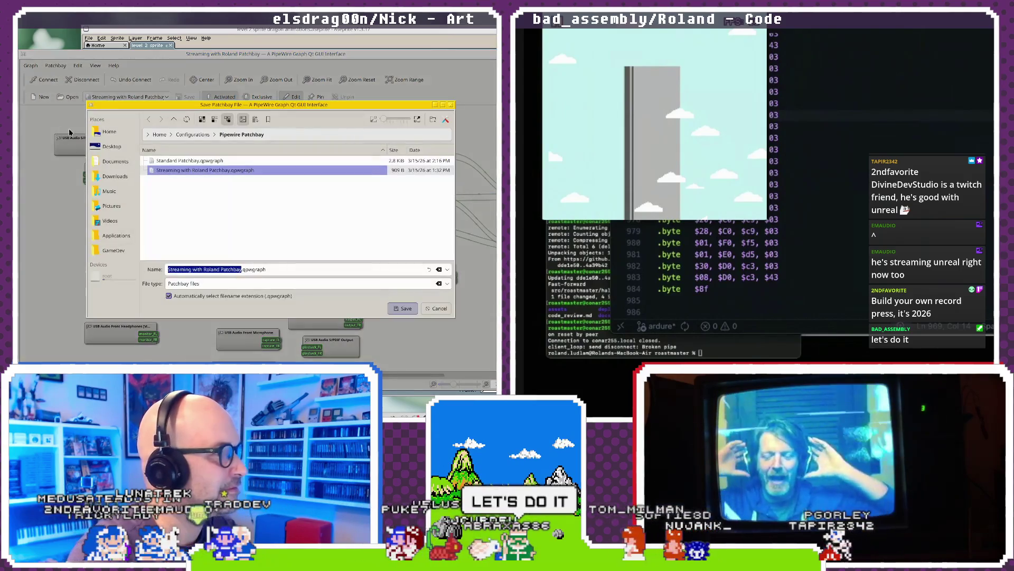
click(202, 171)
click(405, 309)
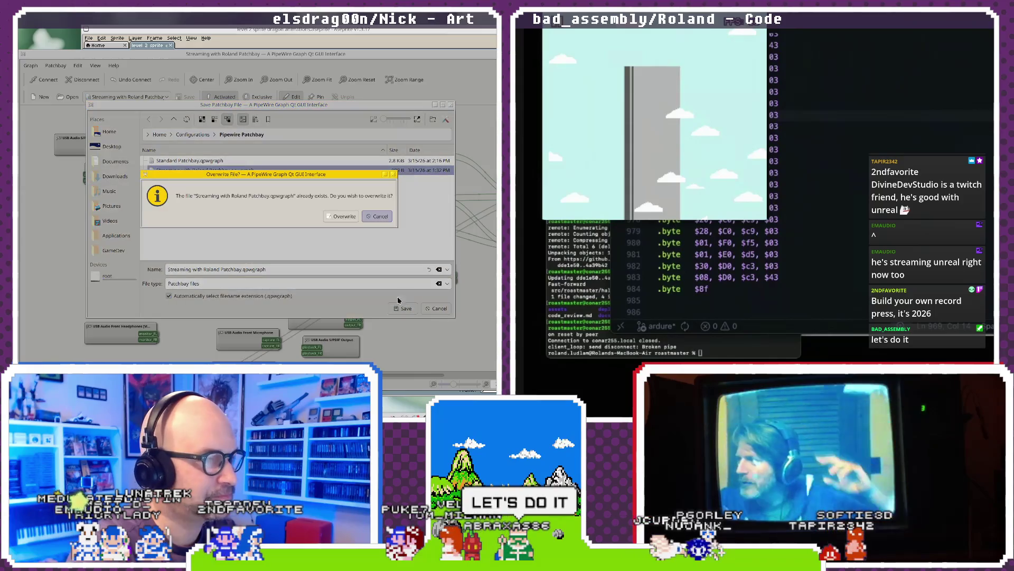
click(351, 216)
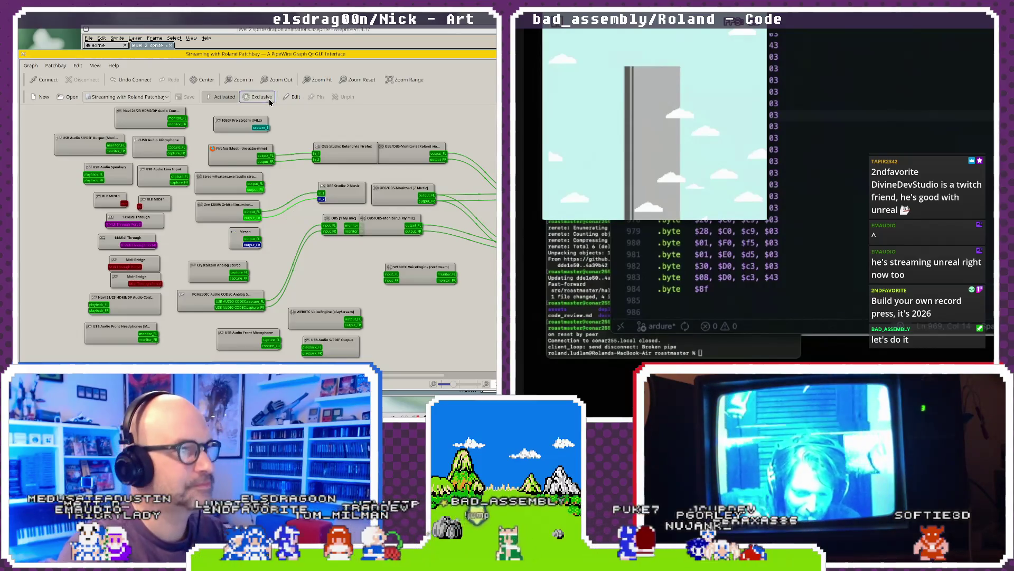
- Wire Mesen output_FL to Music in_1 in edit mode, turn on Exclusive, and close Mesen
click(292, 96)
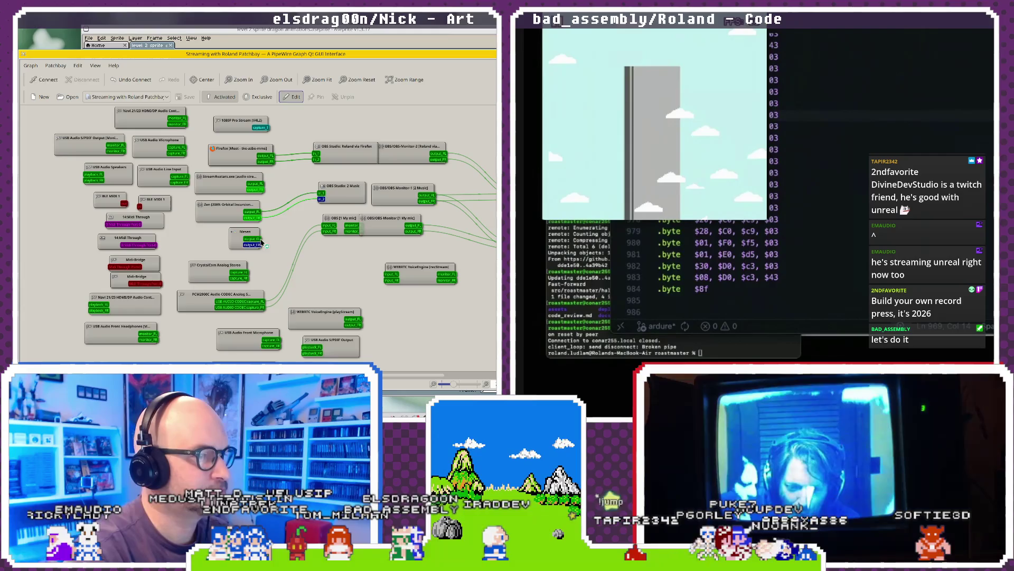
mouse_move(321, 193)
mouse_down()
mouse_move(252, 238)
mouse_move(321, 198)
mouse_up()
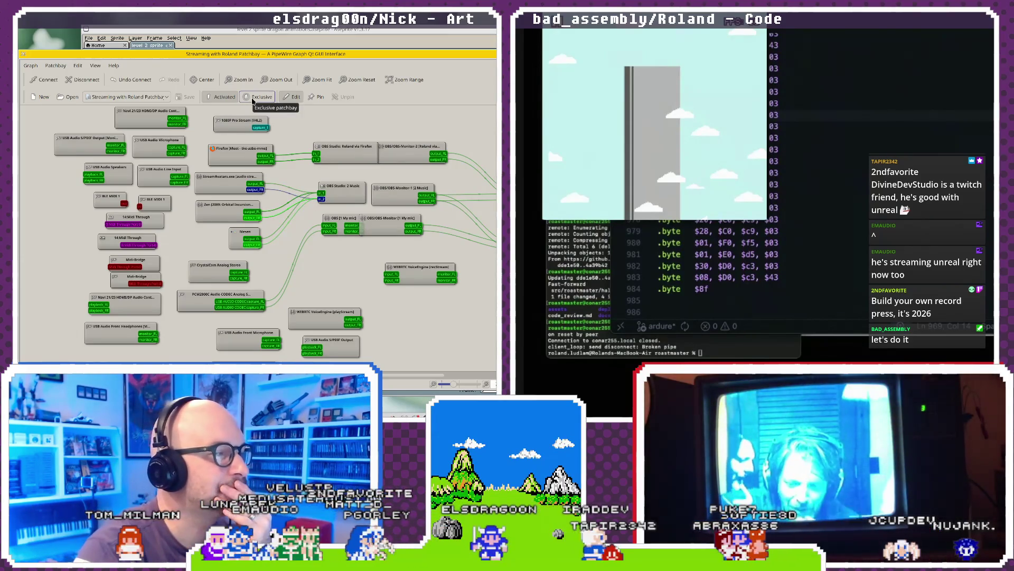
click(253, 98)
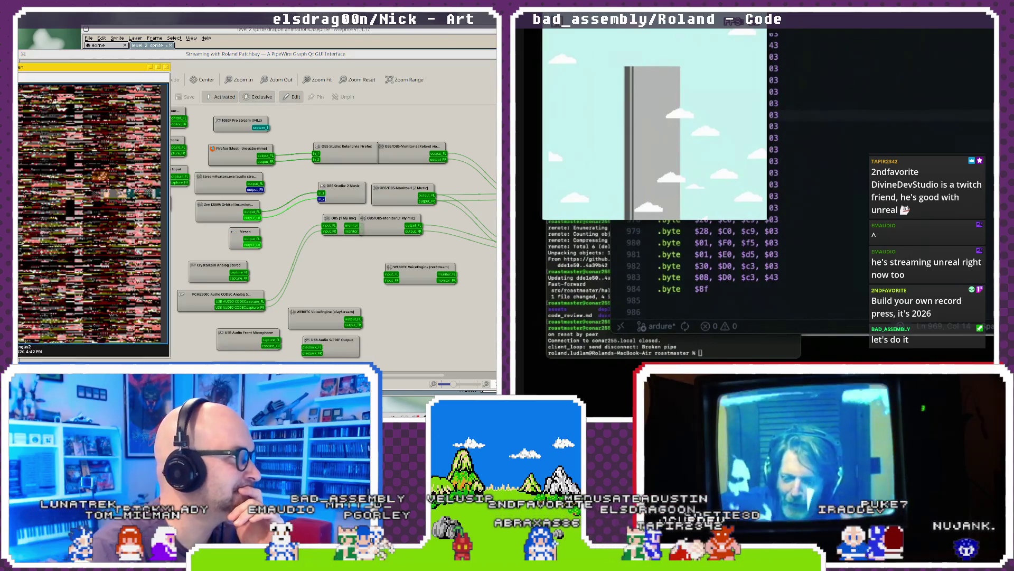
drag(19, 78, 146, 80)
click(332, 79)
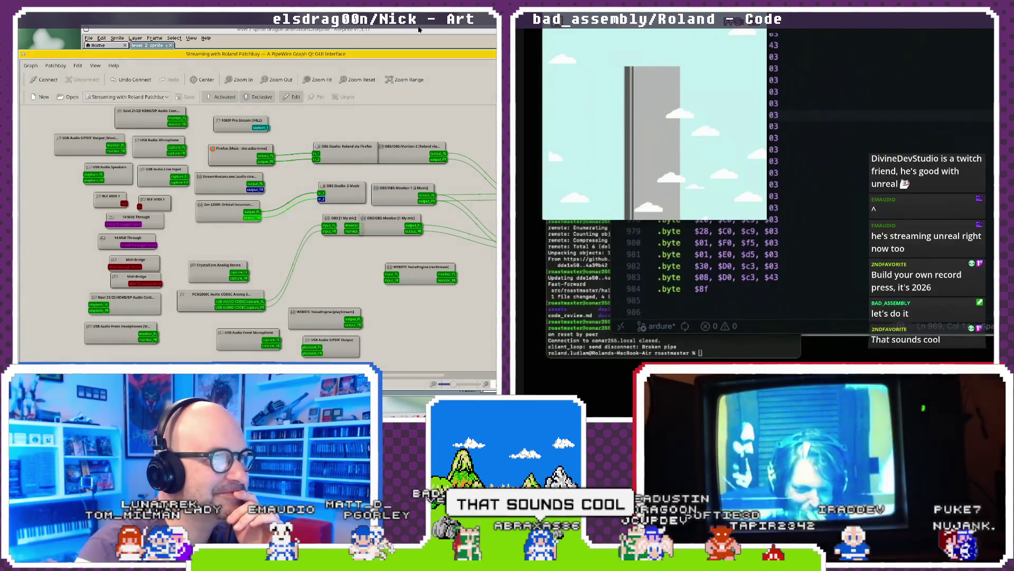
- Switch from Aseprite to the NEXXT editor showing the red dragon metasprite
key(alt+Tab)
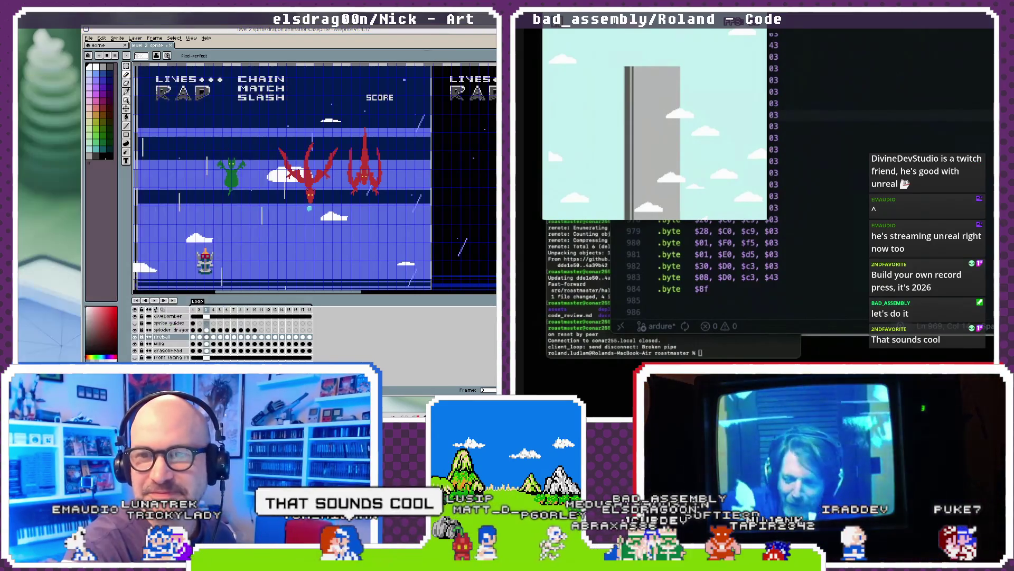
key(alt+Tab)
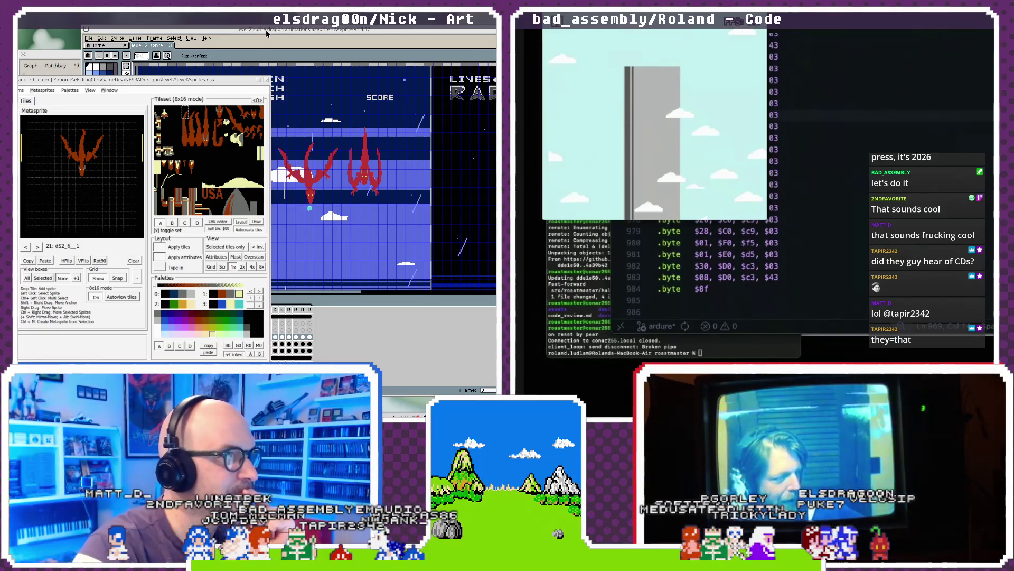
- Raise the Aseprite 'level 2 sprite' mockup, pan around it, and play the animation zoomed in
drag(265, 30, 275, 29)
drag(249, 157, 260, 206)
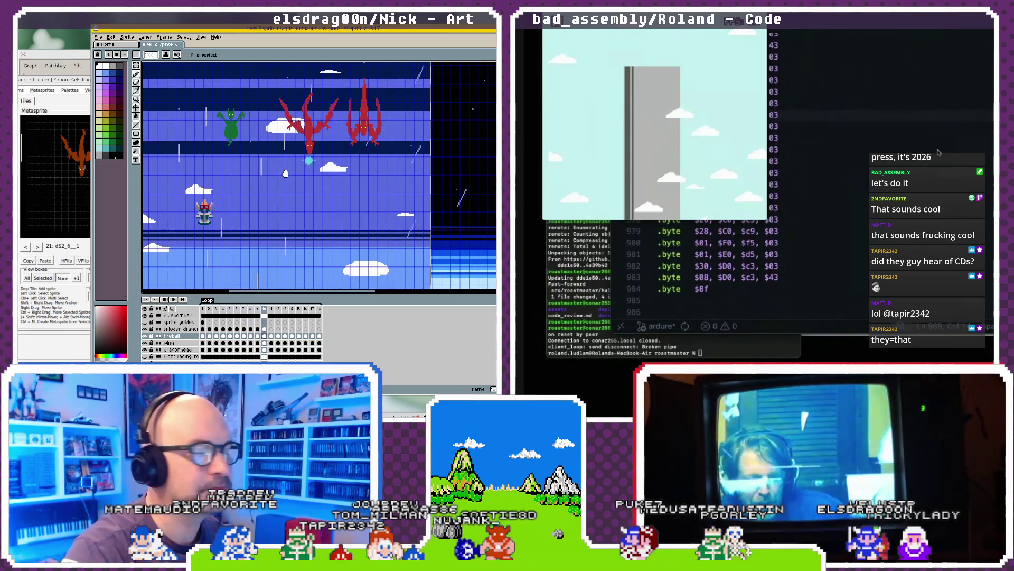
key(Return)
drag(286, 173, 338, 165)
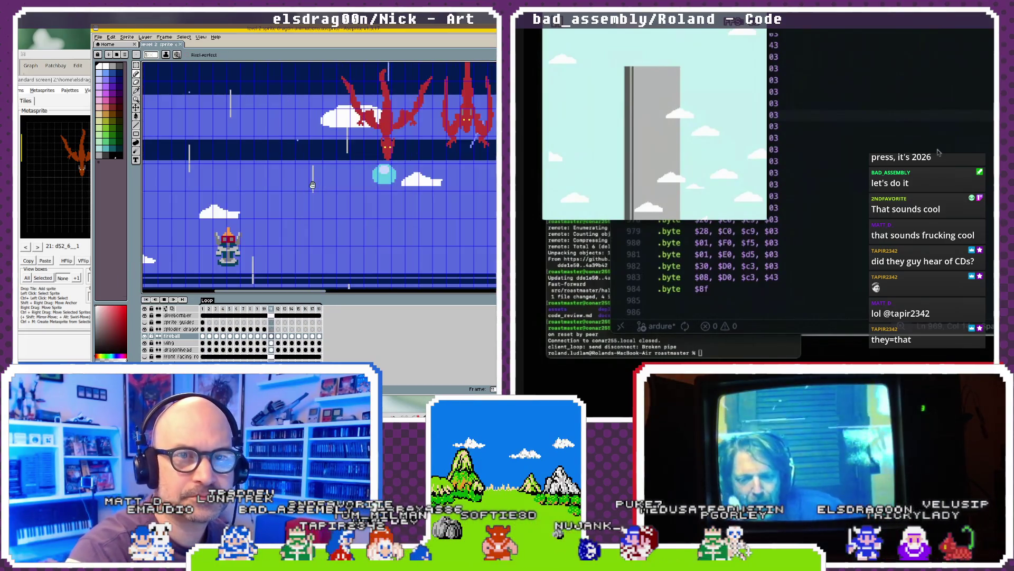
scroll(307, 182, up, 2)
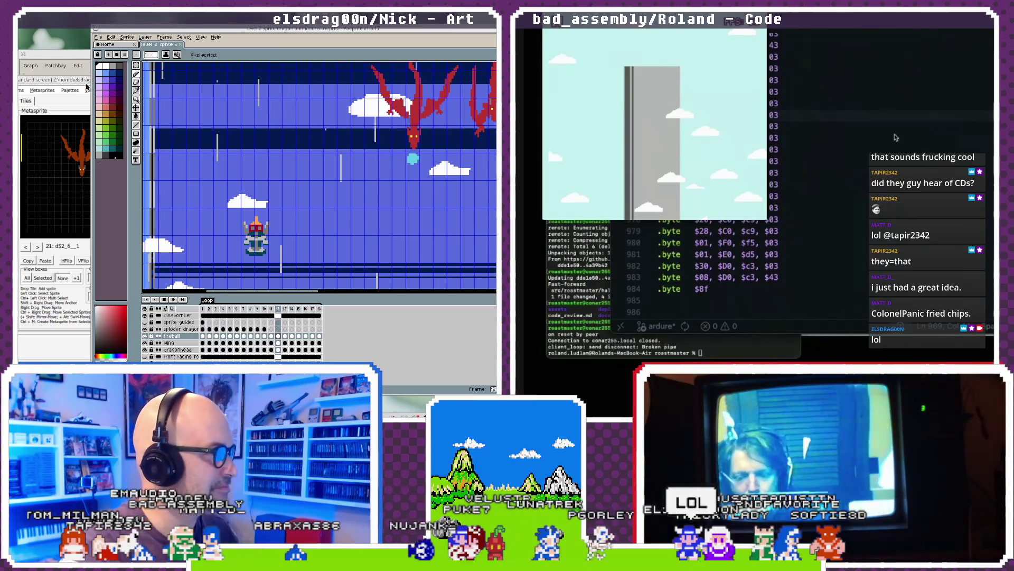
- Bring NEXXT forward, step back and forth through metasprites to the red dragon, then move the window right
click(94, 125)
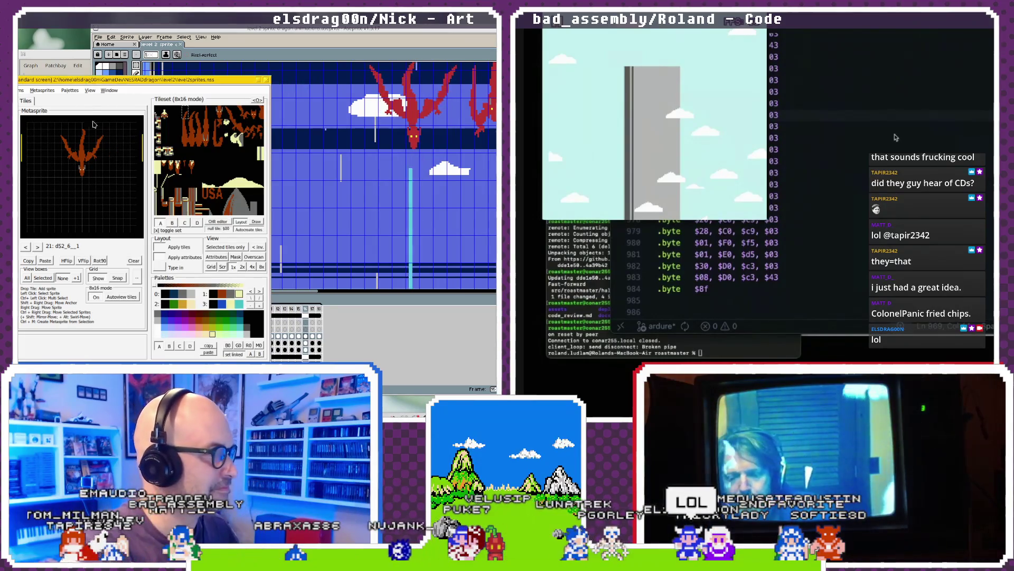
click(25, 248)
click(26, 248)
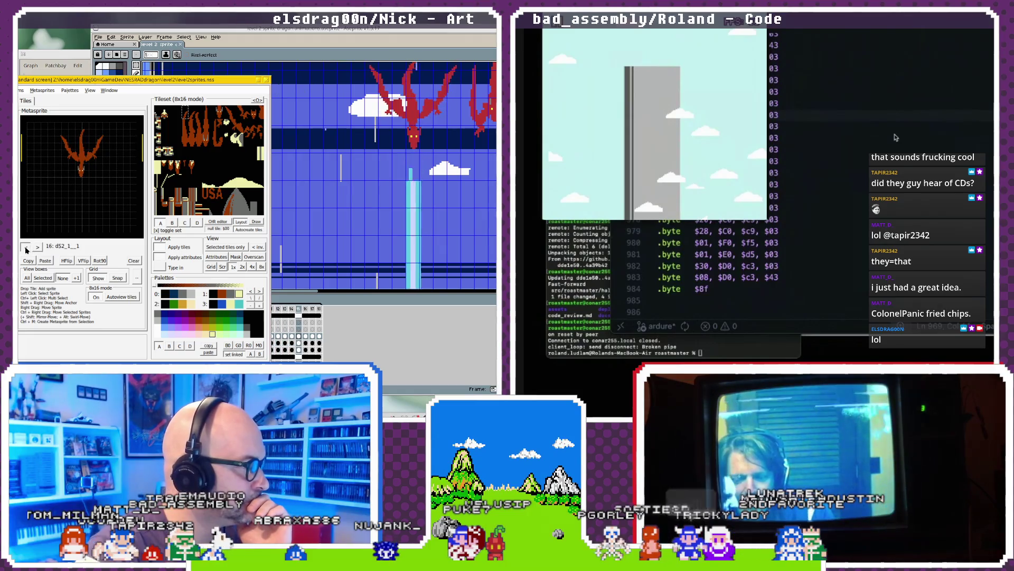
click(26, 248)
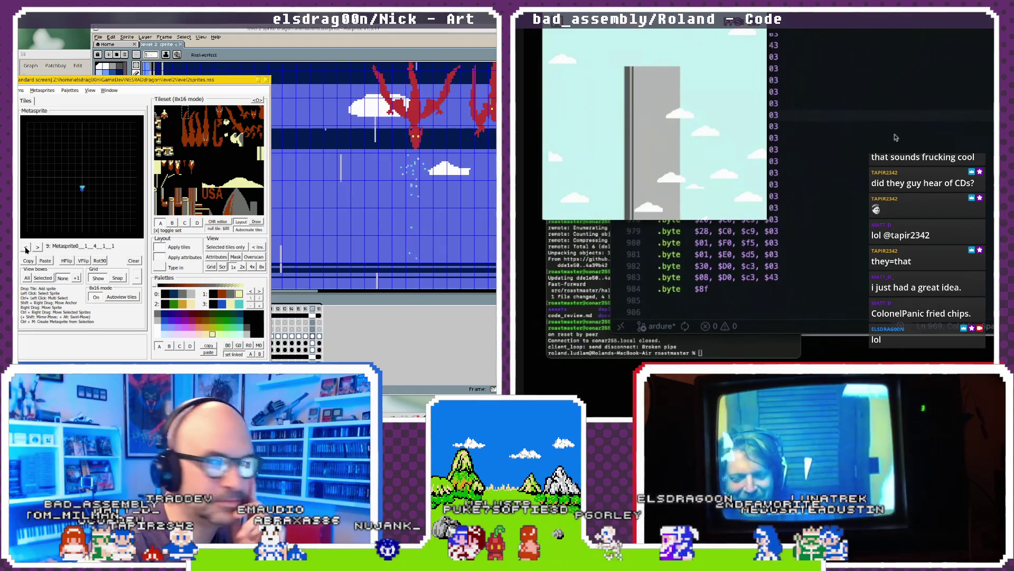
click(37, 248)
click(38, 247)
click(38, 248)
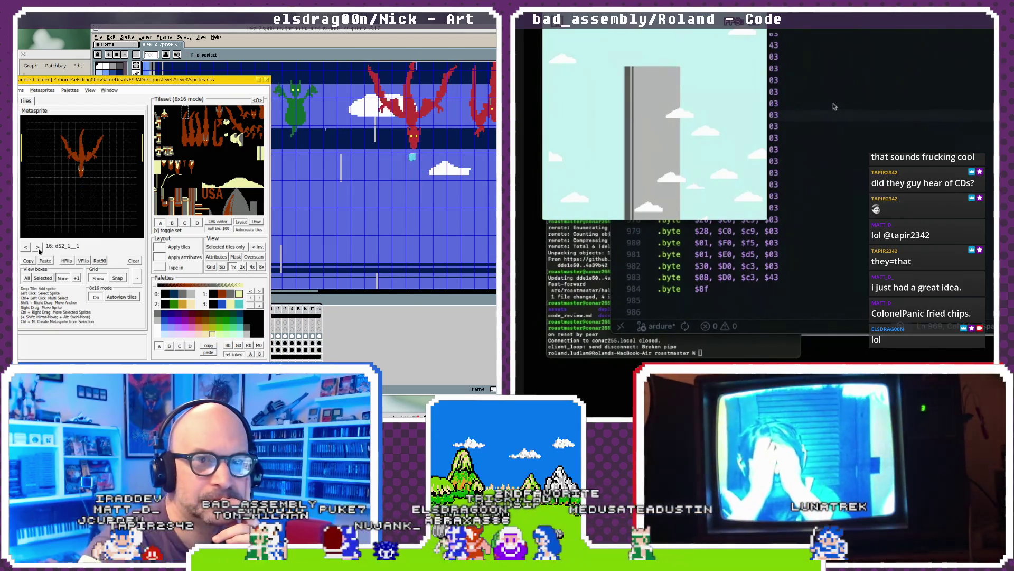
drag(153, 80, 188, 92)
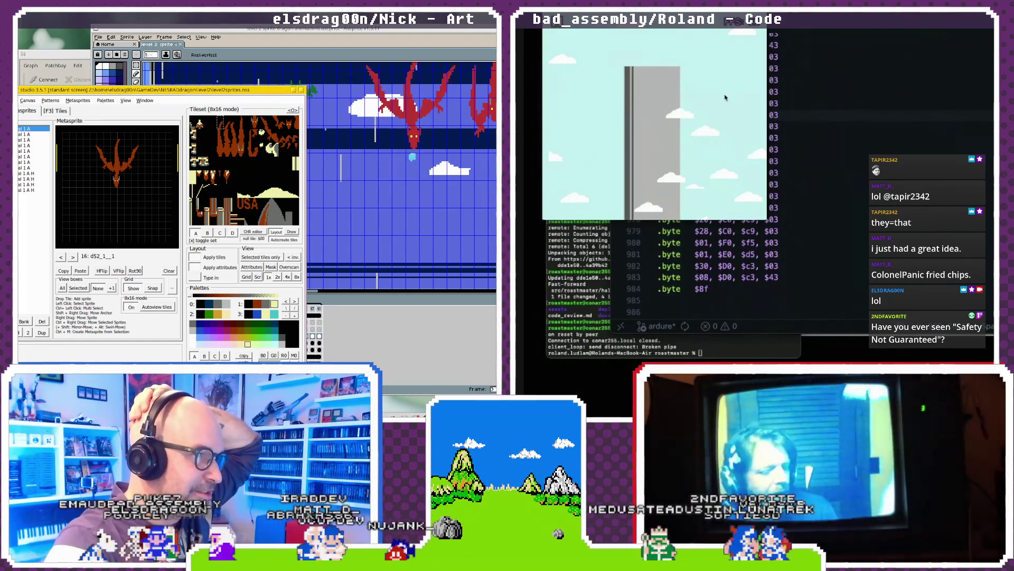
- Browse forward through the cloud2 and cloud3 metasprites, then back to cloud1_1
click(73, 257)
click(77, 258)
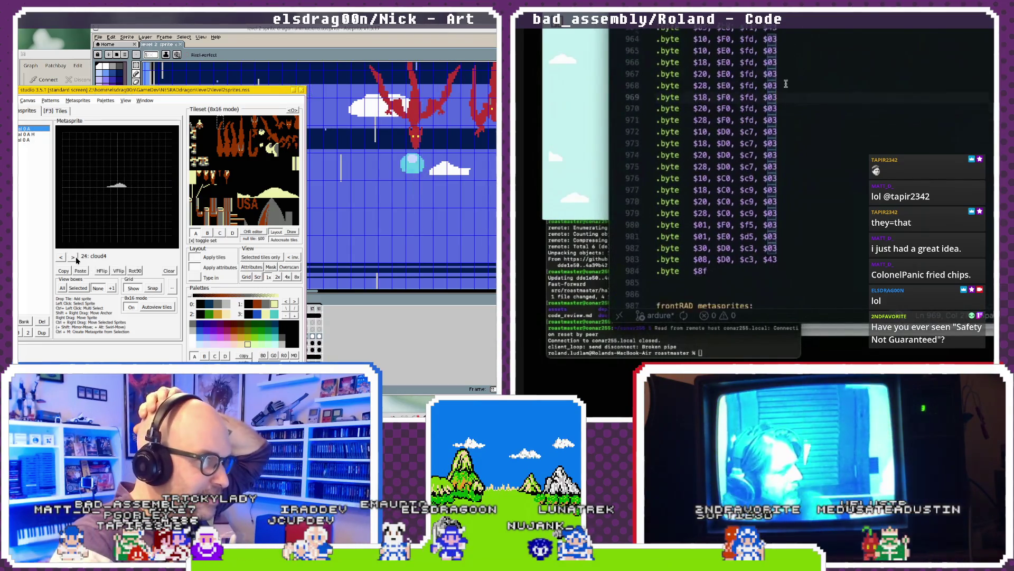
click(76, 258)
scroll(786, 83, down, 20)
scroll(786, 83, up, 8)
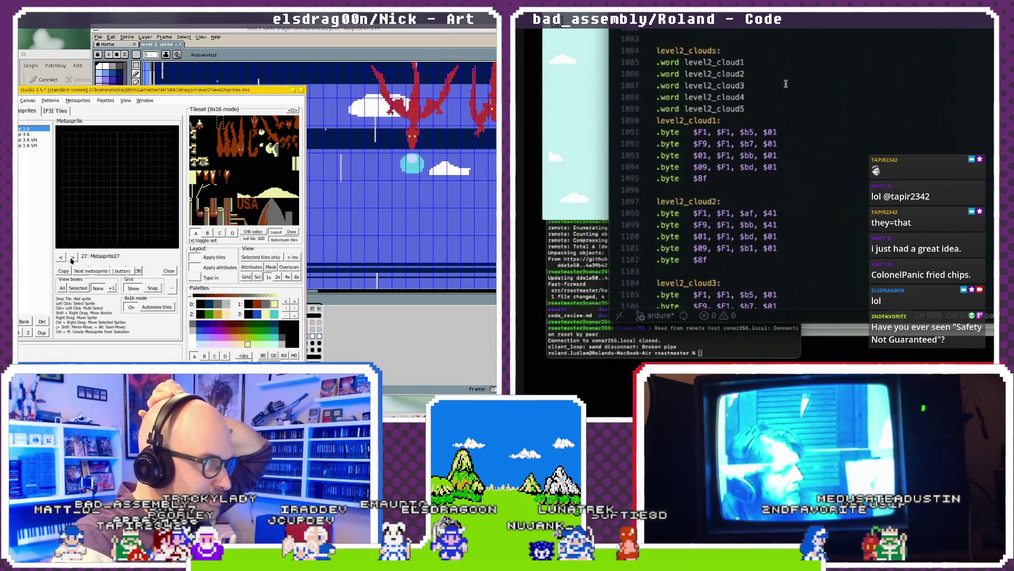
click(62, 257)
scroll(786, 83, down, 2)
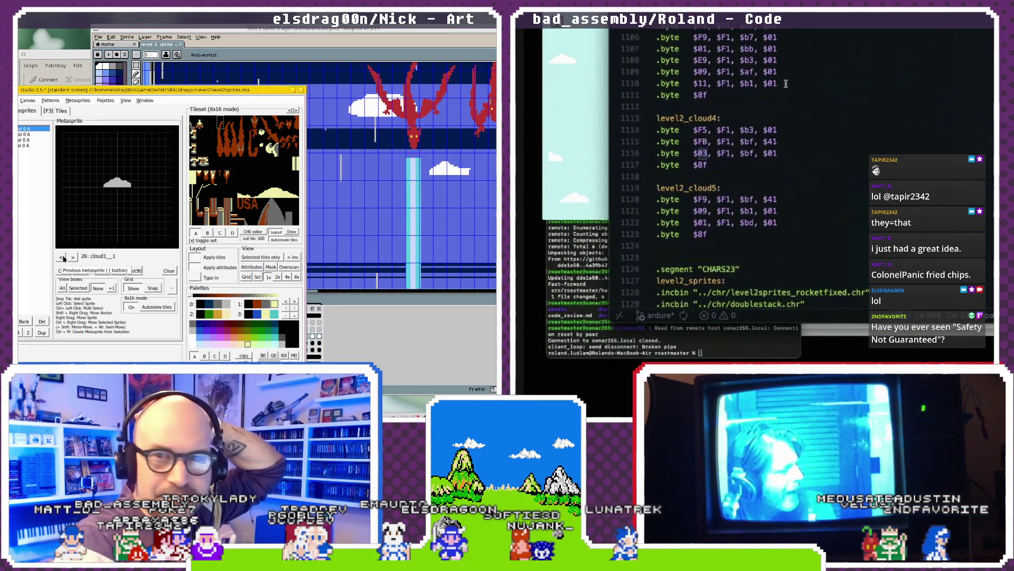
drag(657, 172, 682, 115)
- Step through cloud4 and cloud2 back to cloud1_1 and open its rename field
click(62, 257)
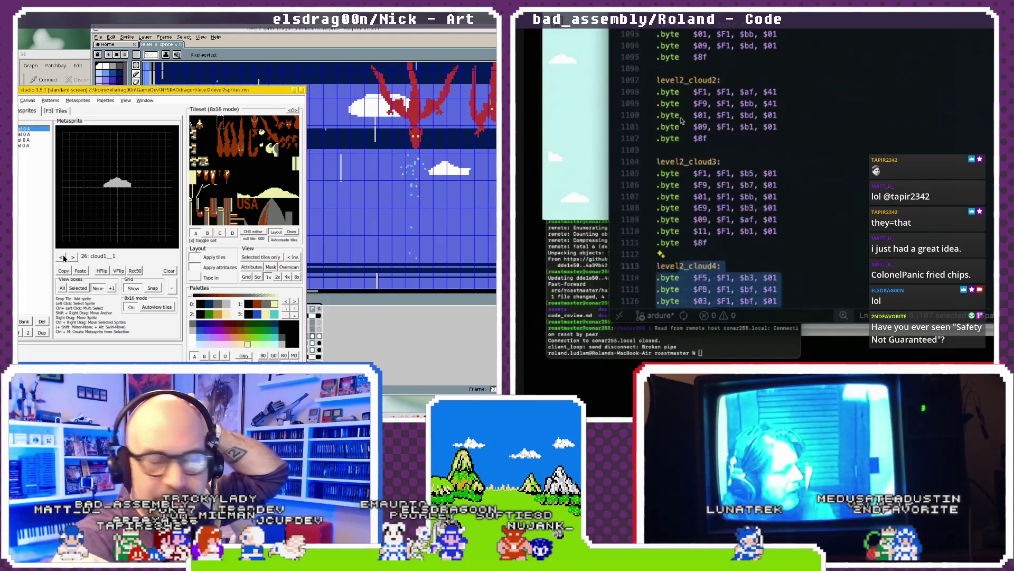
click(62, 257)
scroll(681, 121, up, 4)
scroll(682, 121, up, 4)
scroll(681, 121, up, 4)
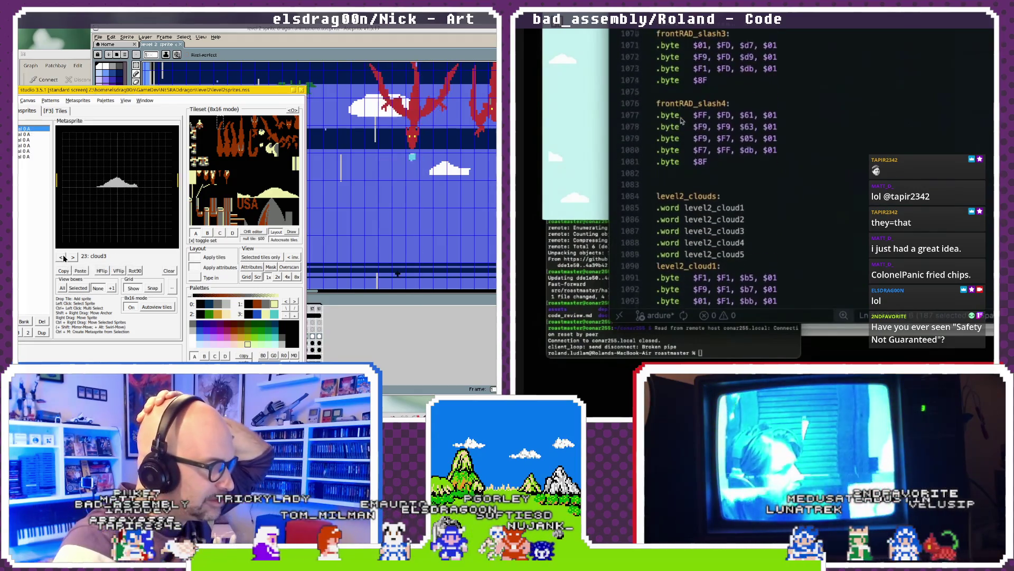
click(63, 258)
scroll(682, 120, down, 3)
click(62, 257)
scroll(682, 121, down, 5)
scroll(682, 121, down, 4)
scroll(682, 120, down, 2)
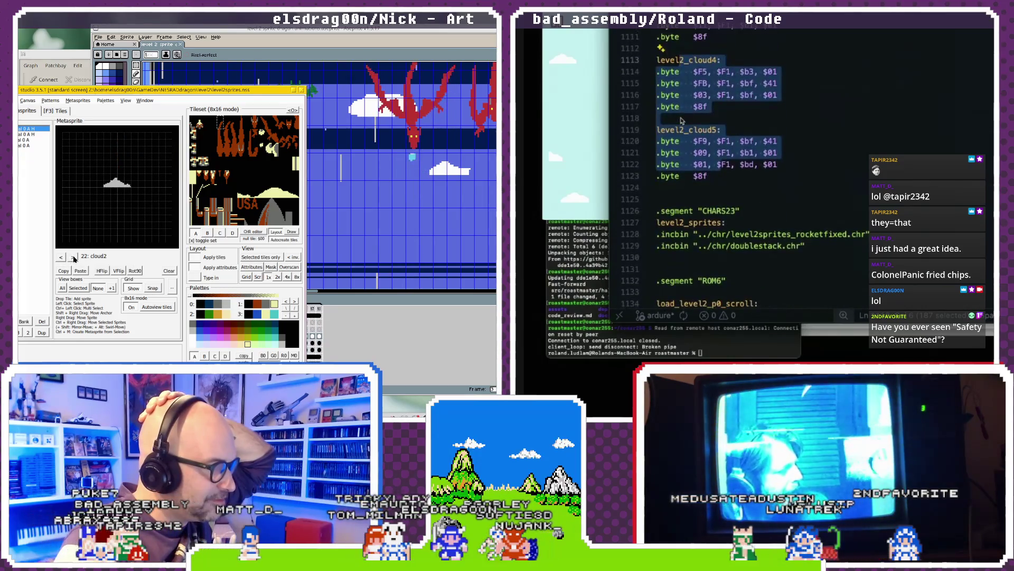
click(73, 257)
click(73, 257)
click(73, 257)
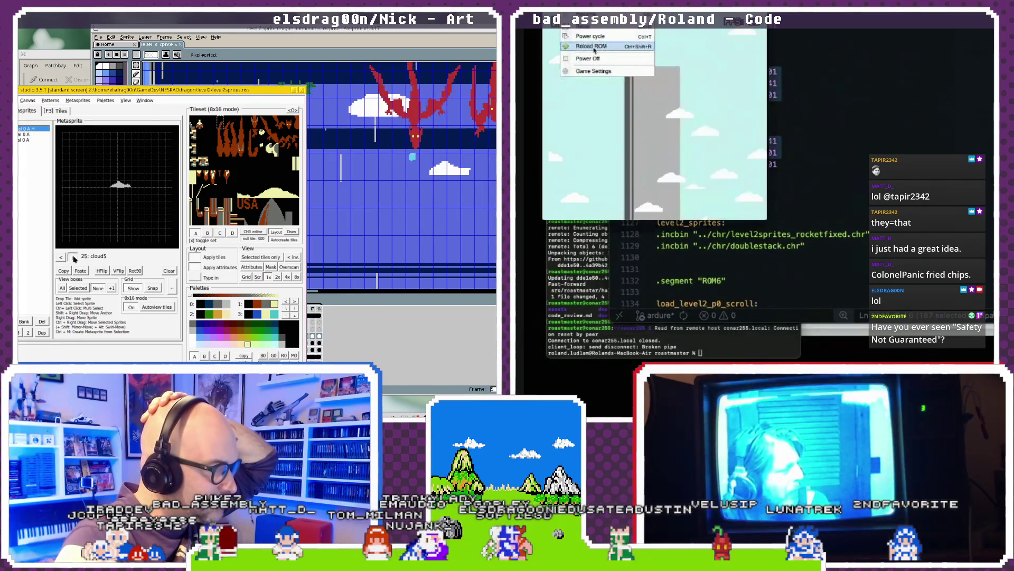
click(602, 47)
click(73, 258)
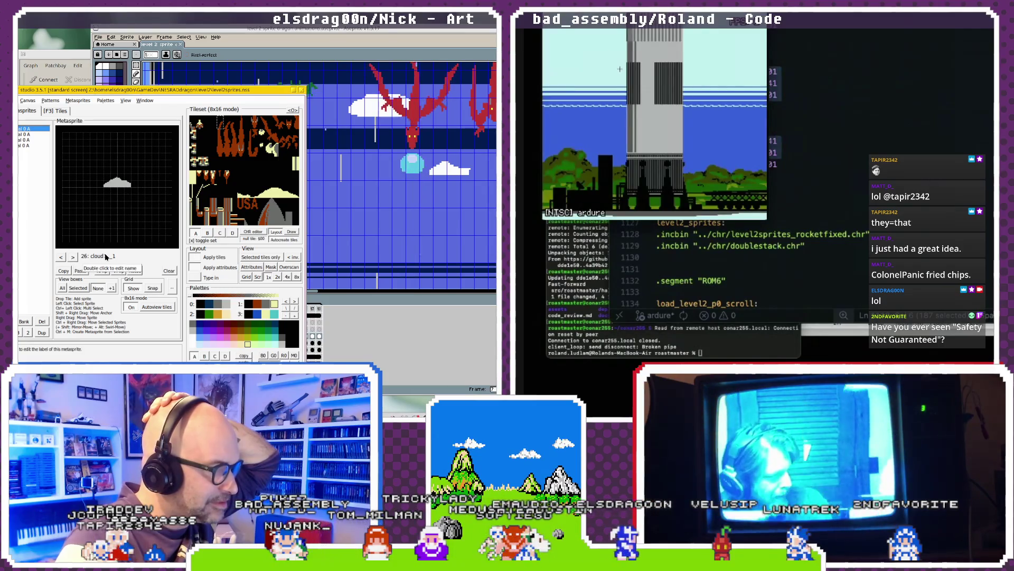
double_click(106, 257)
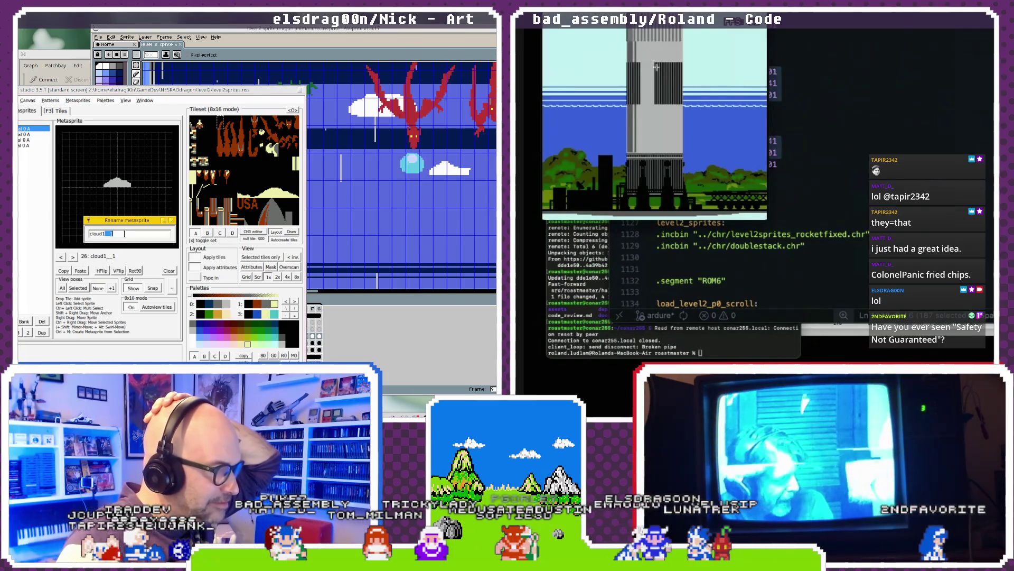
key(BackSpace)
key(Return)
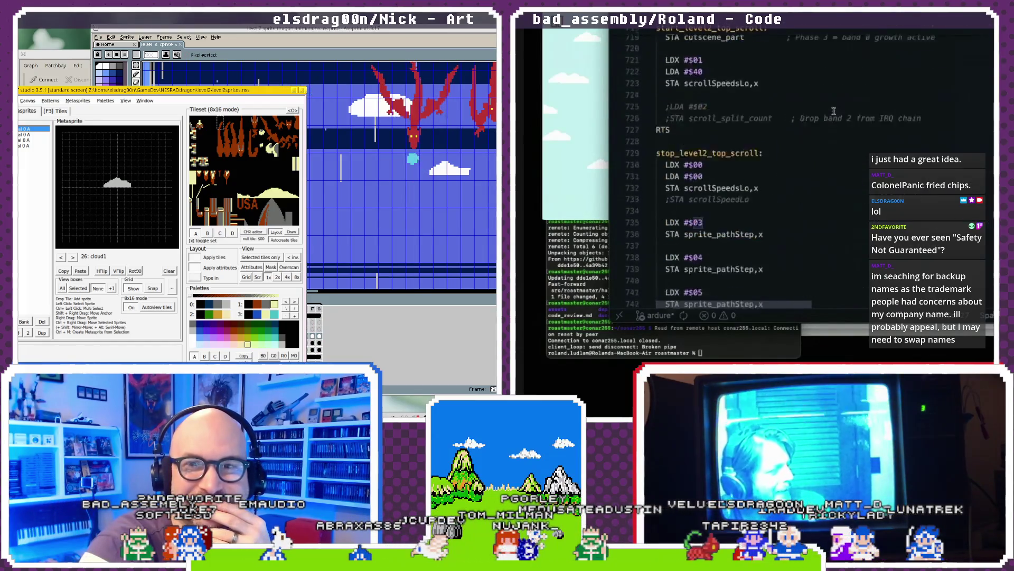
- Scroll up from the level-2 scroll routines to the update_star_speed star particle loop
scroll(834, 111, down, 20)
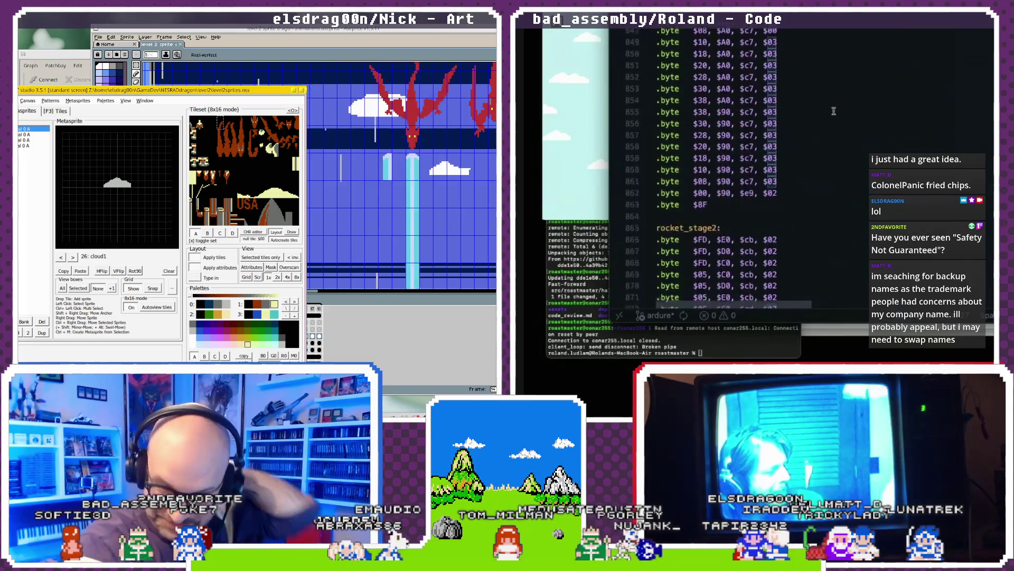
scroll(834, 111, down, 20)
scroll(834, 111, down, 15)
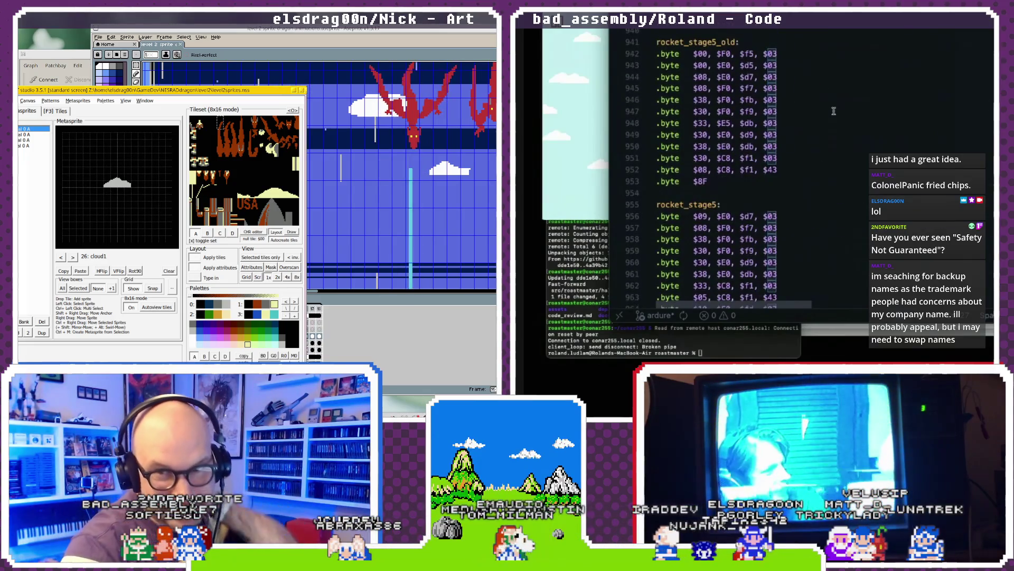
scroll(833, 110, down, 4)
scroll(834, 111, down, 6)
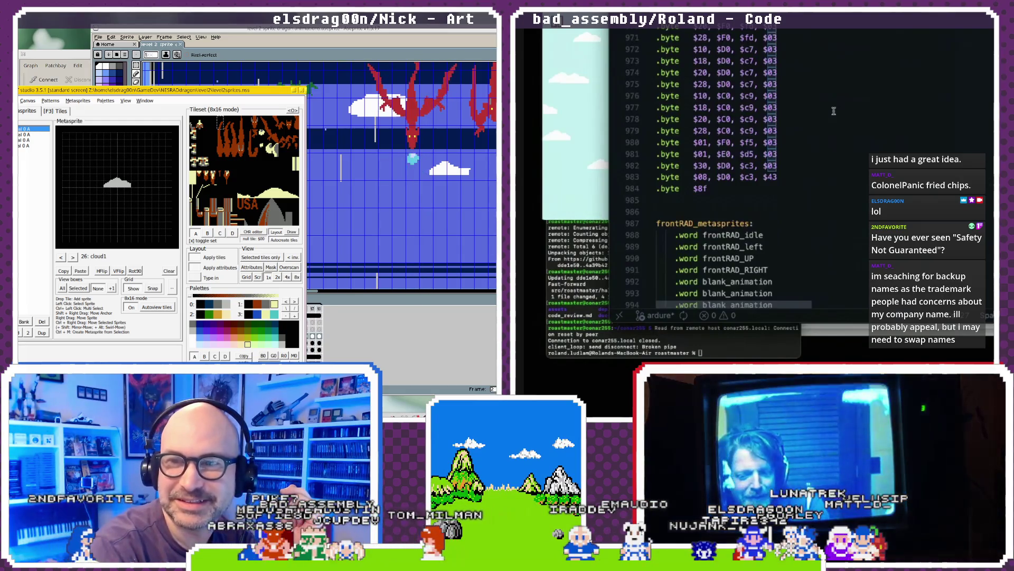
scroll(834, 111, up, 10)
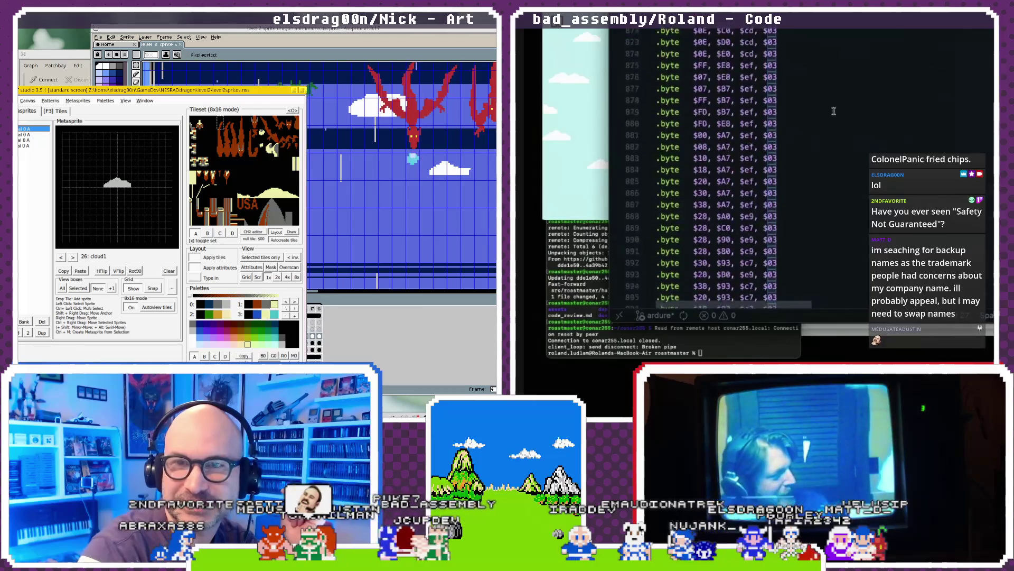
scroll(833, 111, up, 5)
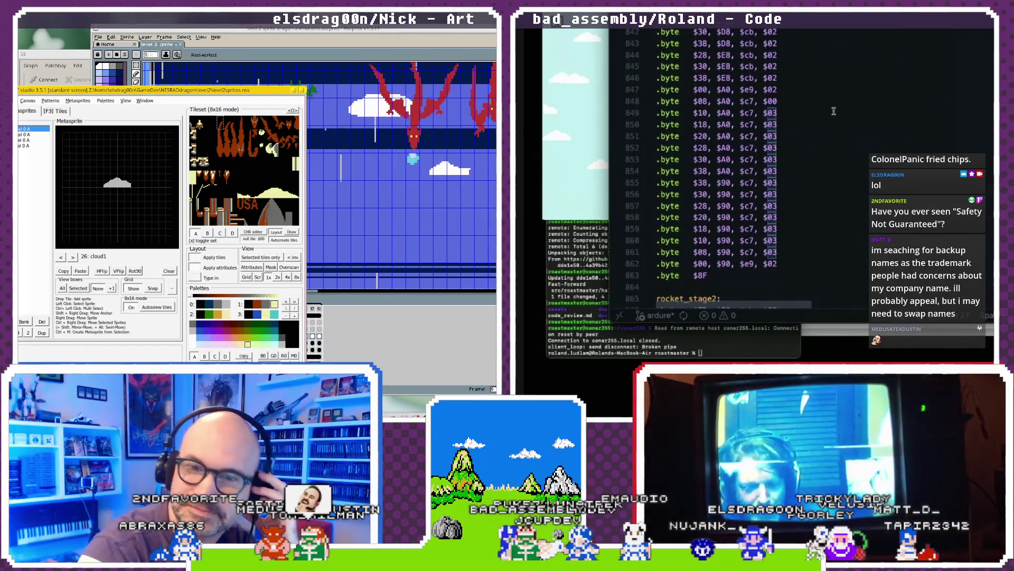
scroll(833, 111, up, 9)
scroll(834, 111, up, 5)
scroll(834, 111, up, 4)
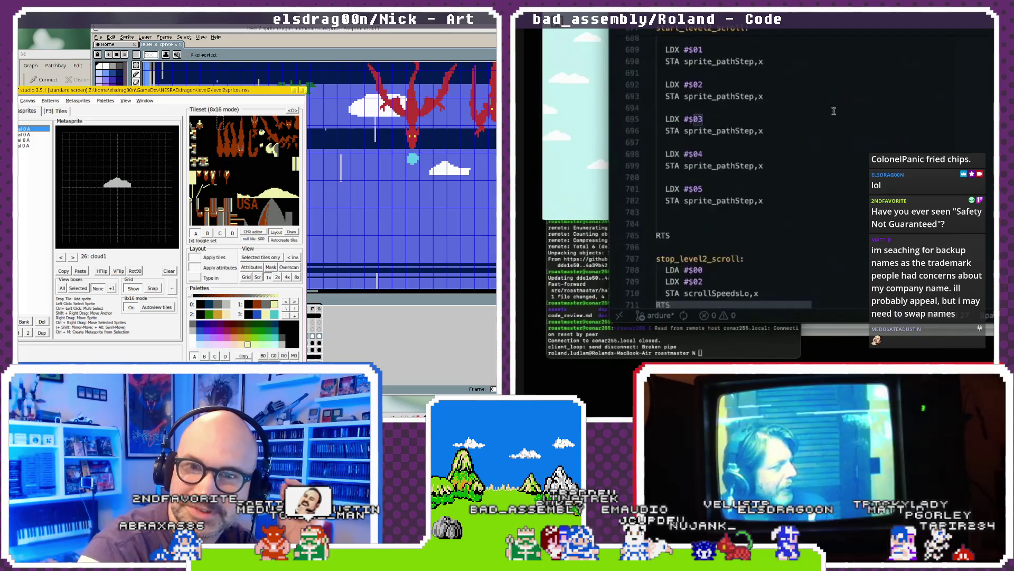
scroll(834, 111, up, 4)
scroll(834, 111, up, 4)
scroll(833, 111, up, 2)
scroll(833, 111, up, 2)
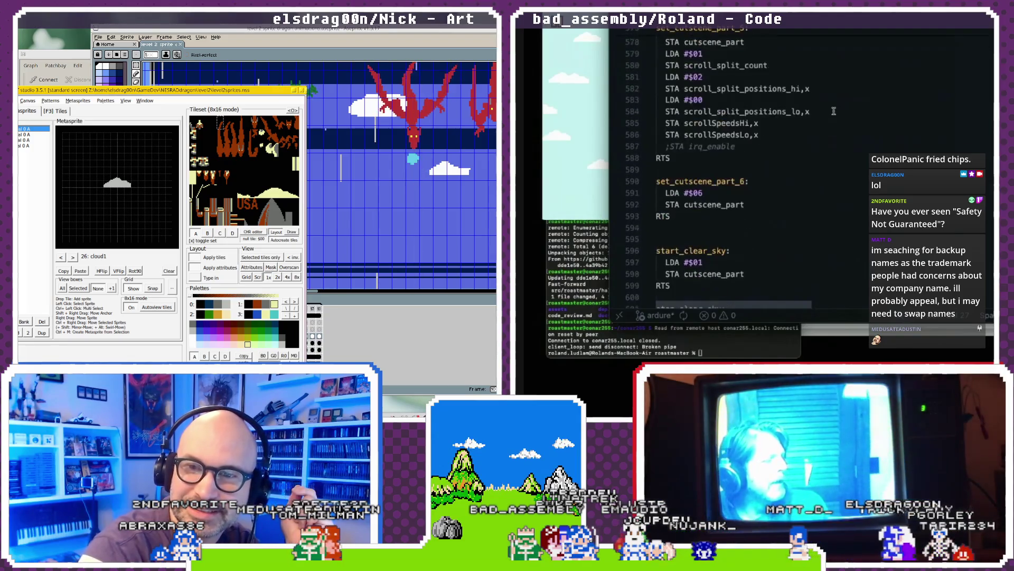
scroll(834, 111, down, 1)
scroll(834, 111, up, 3)
scroll(834, 111, up, 2)
scroll(834, 111, up, 2)
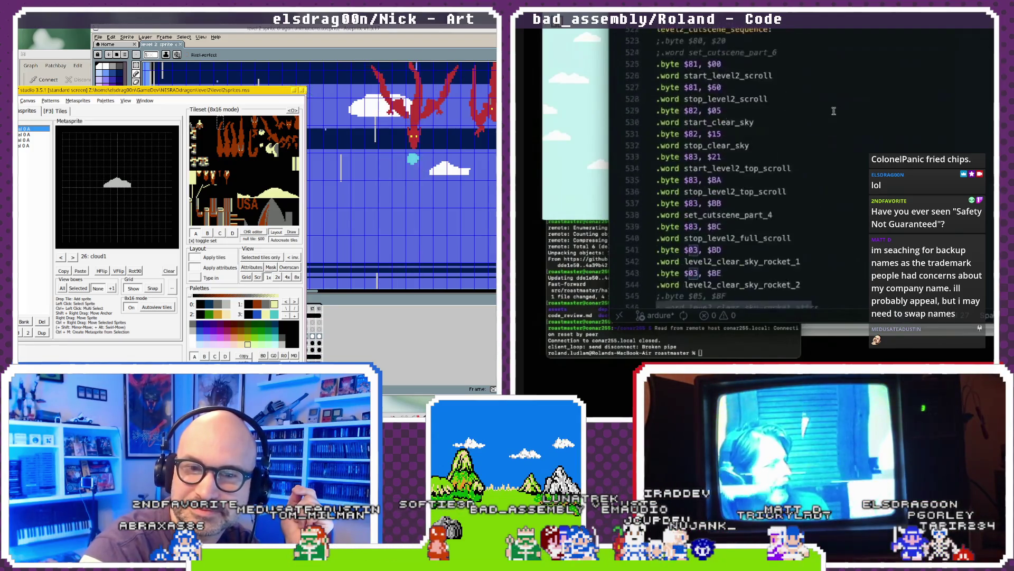
scroll(833, 111, up, 2)
scroll(834, 111, up, 1)
scroll(834, 111, up, 2)
scroll(834, 111, up, 1)
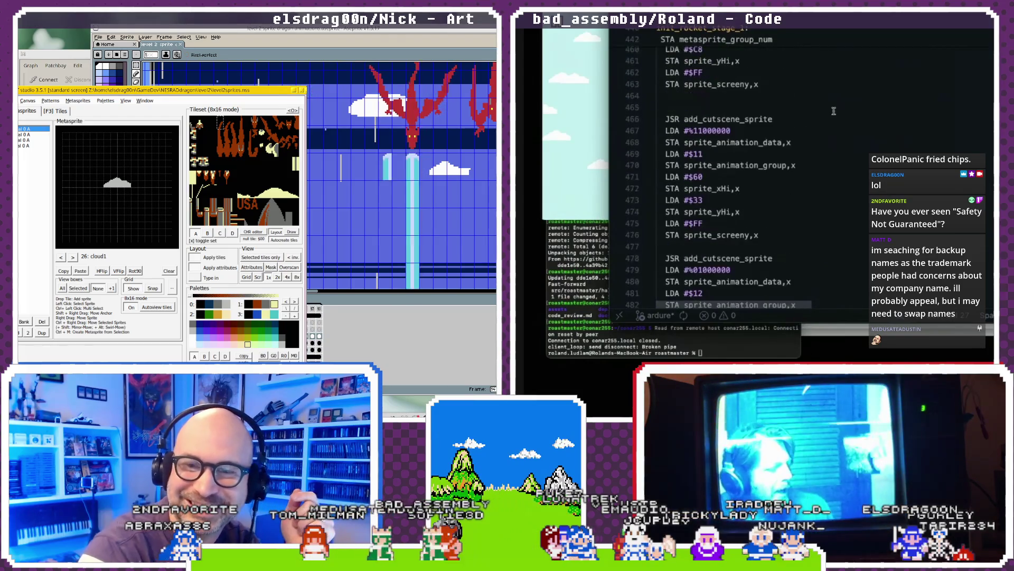
scroll(833, 111, up, 2)
scroll(833, 111, up, 3)
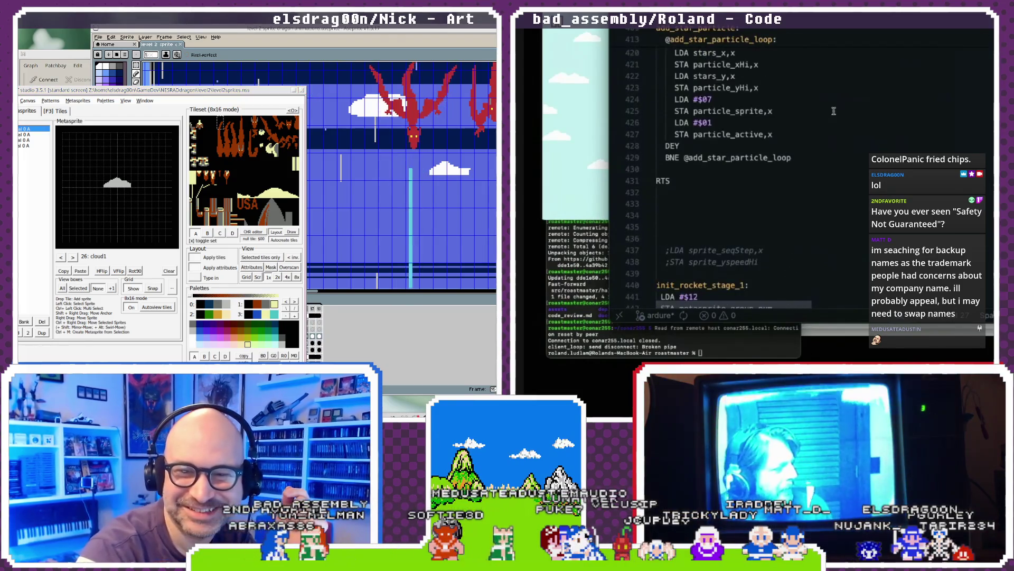
scroll(834, 111, up, 1)
scroll(833, 111, up, 1)
scroll(834, 111, up, 3)
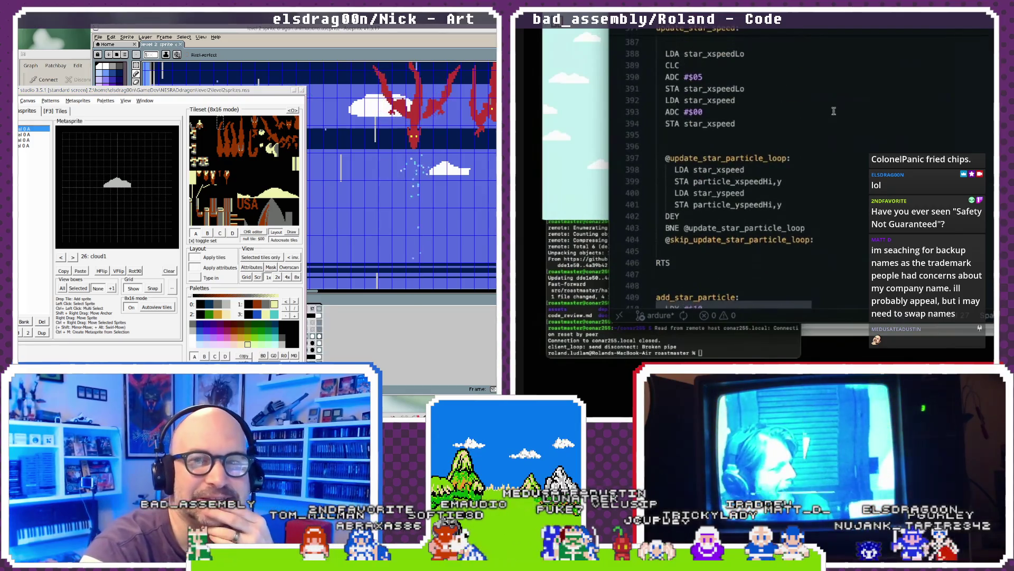
scroll(834, 111, down, 1)
scroll(834, 111, down, 3)
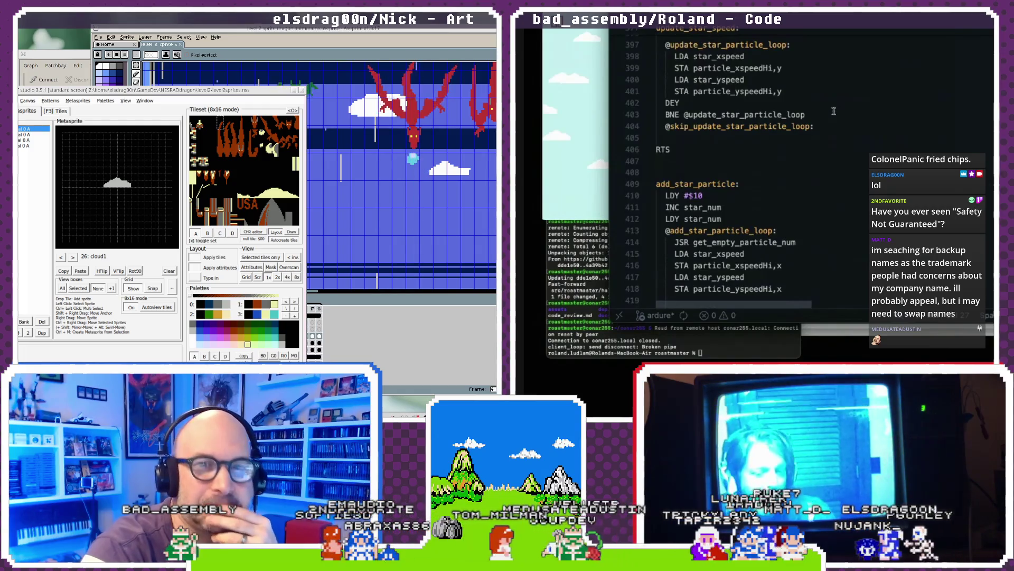
scroll(834, 111, up, 4)
scroll(833, 111, up, 2)
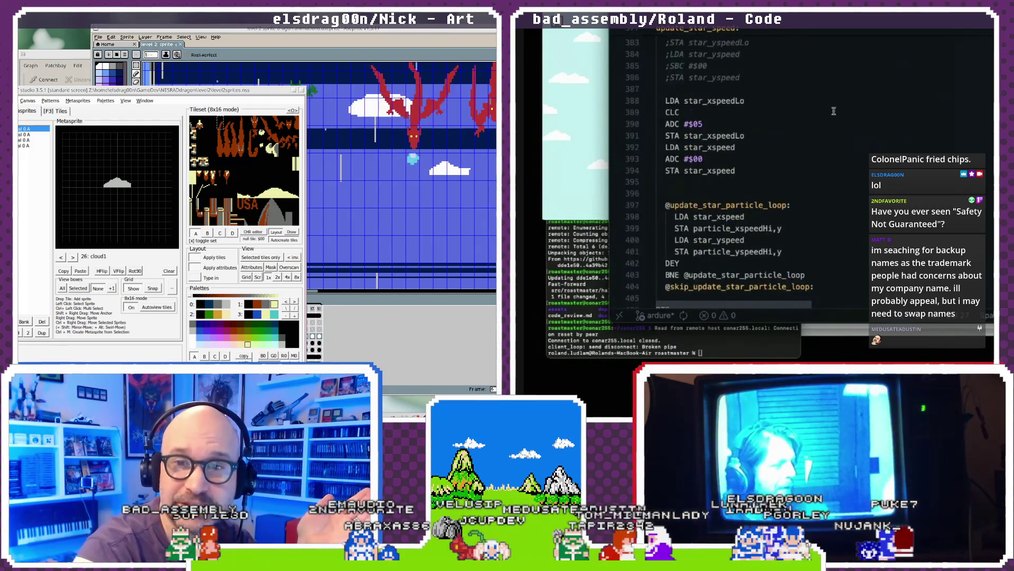
scroll(834, 111, down, 1)
scroll(834, 111, up, 1)
scroll(834, 111, down, 1)
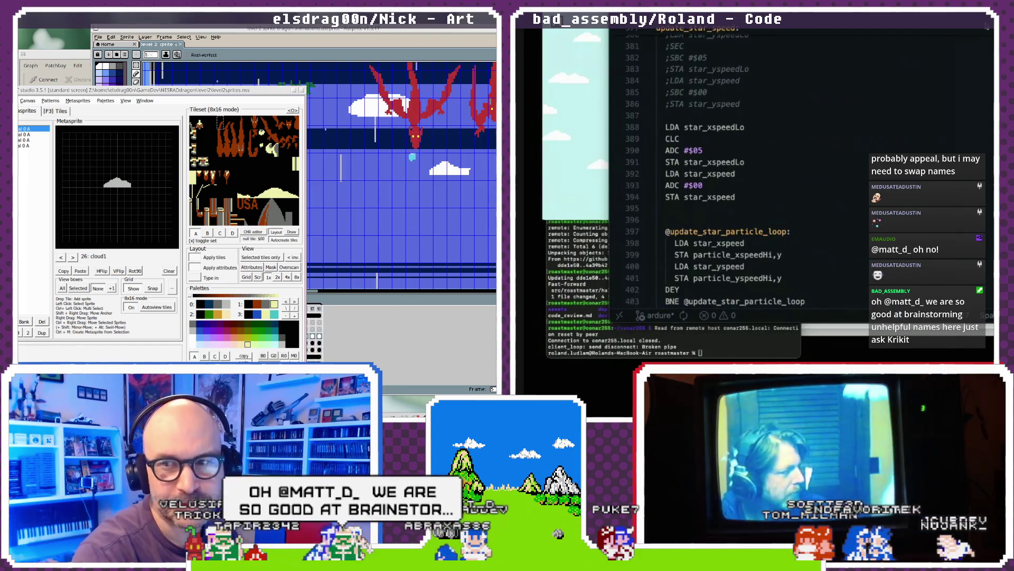
double_click(719, 69)
scroll(800, 68, up, 4)
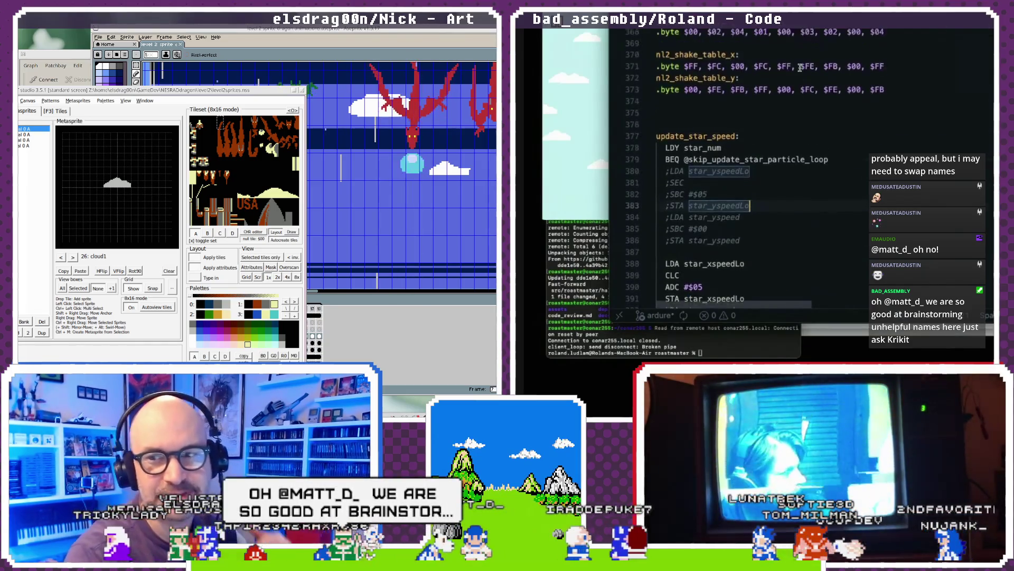
scroll(800, 67, up, 3)
scroll(800, 67, up, 2)
scroll(800, 68, up, 2)
scroll(800, 68, up, 2)
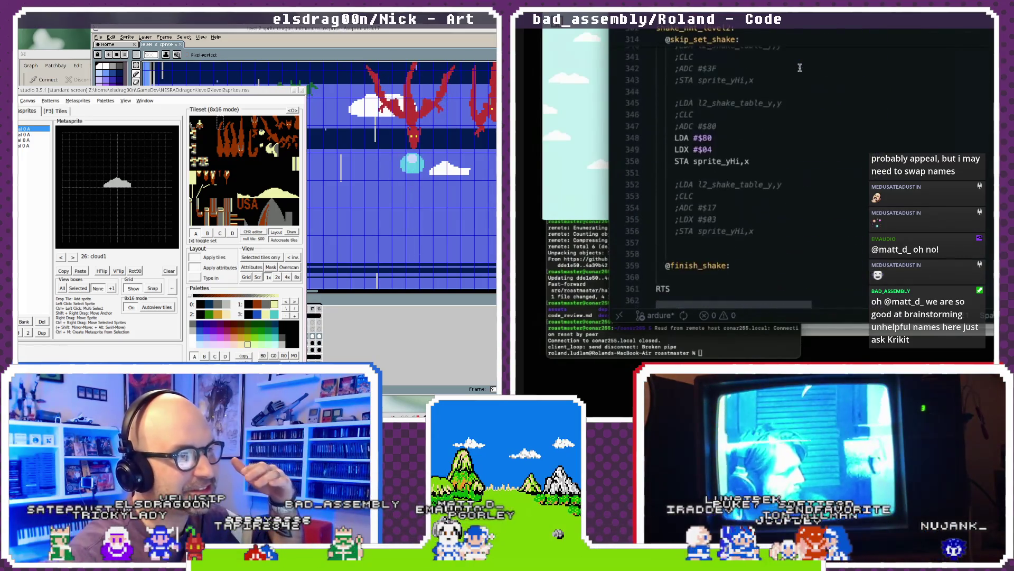
scroll(799, 67, down, 12)
scroll(800, 68, down, 6)
scroll(800, 68, down, 2)
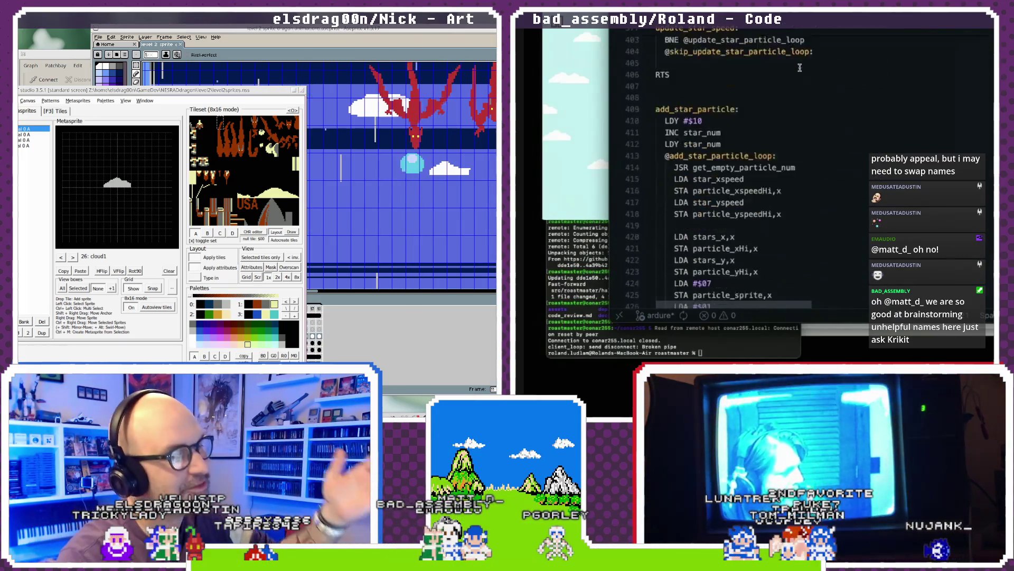
scroll(800, 68, down, 1)
scroll(800, 67, down, 1)
scroll(800, 68, down, 1)
scroll(799, 67, up, 2)
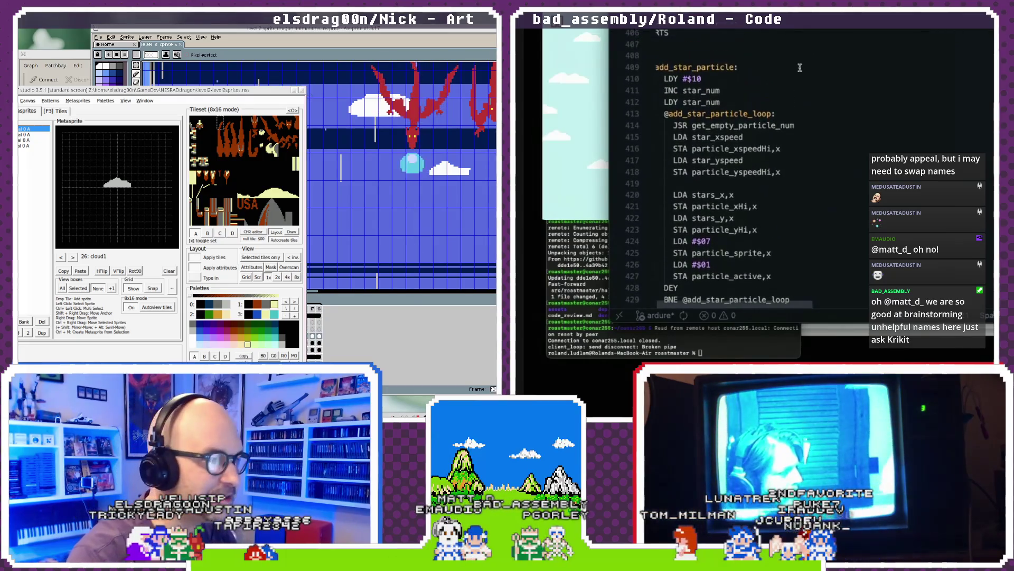
scroll(800, 67, down, 1)
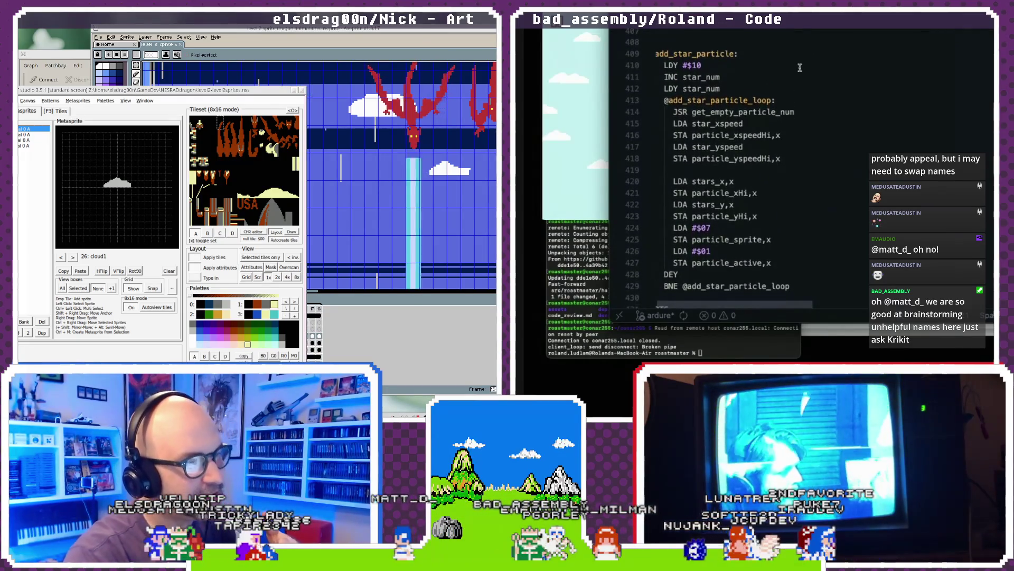
scroll(800, 68, down, 1)
scroll(800, 68, up, 1)
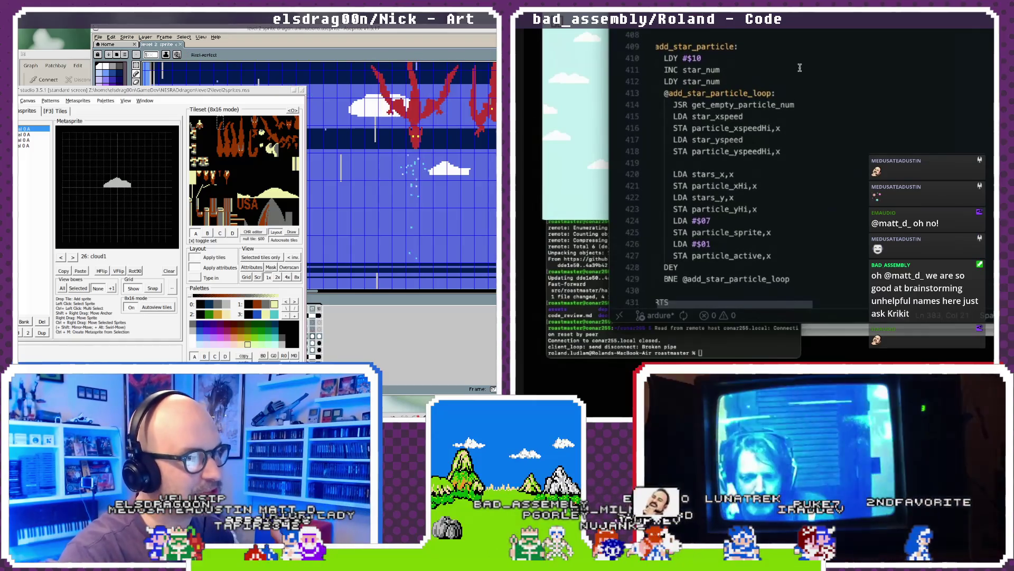
scroll(800, 68, down, 1)
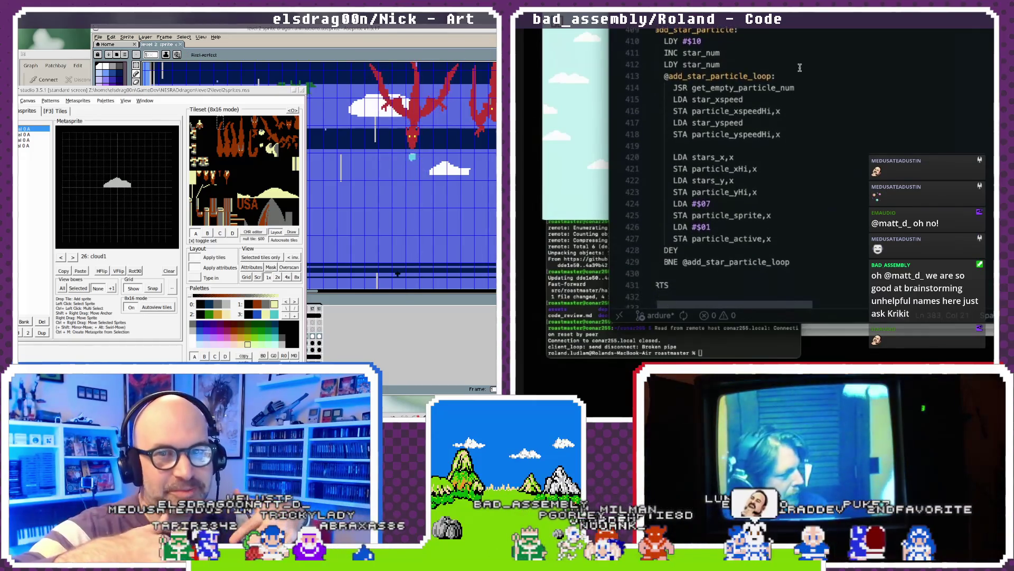
scroll(800, 68, down, 2)
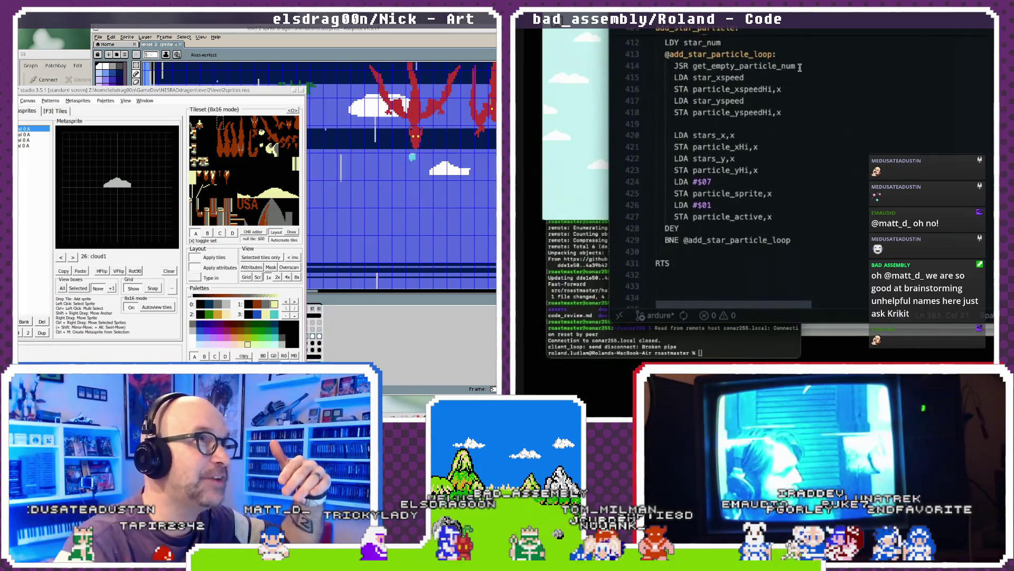
scroll(762, 101, down, 2)
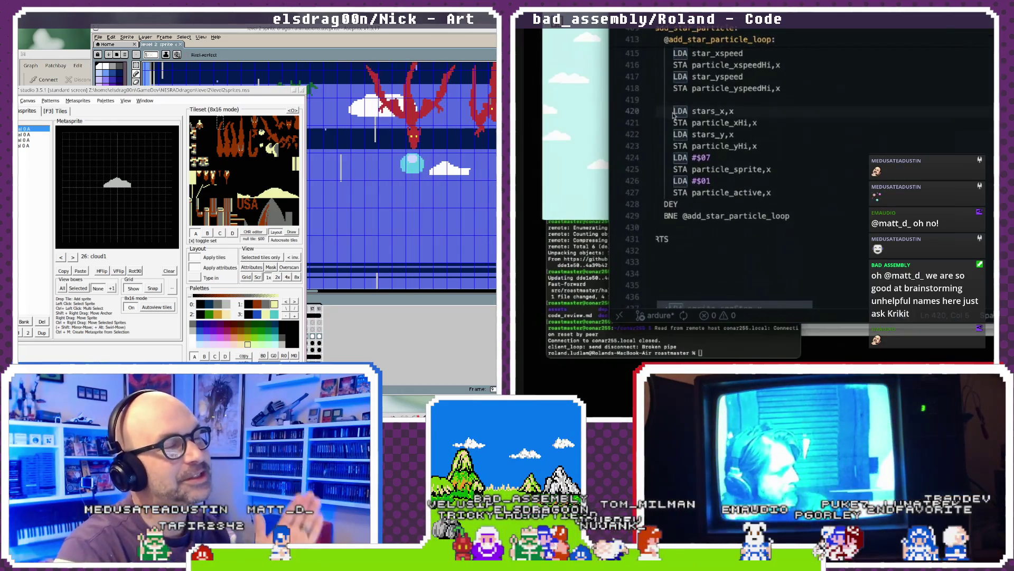
drag(674, 112, 796, 197)
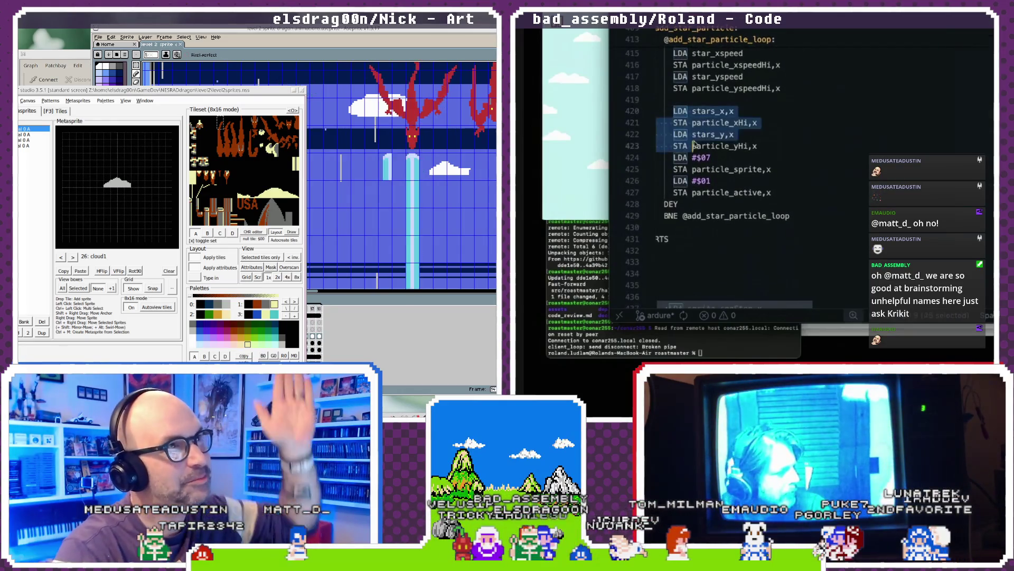
click(796, 197)
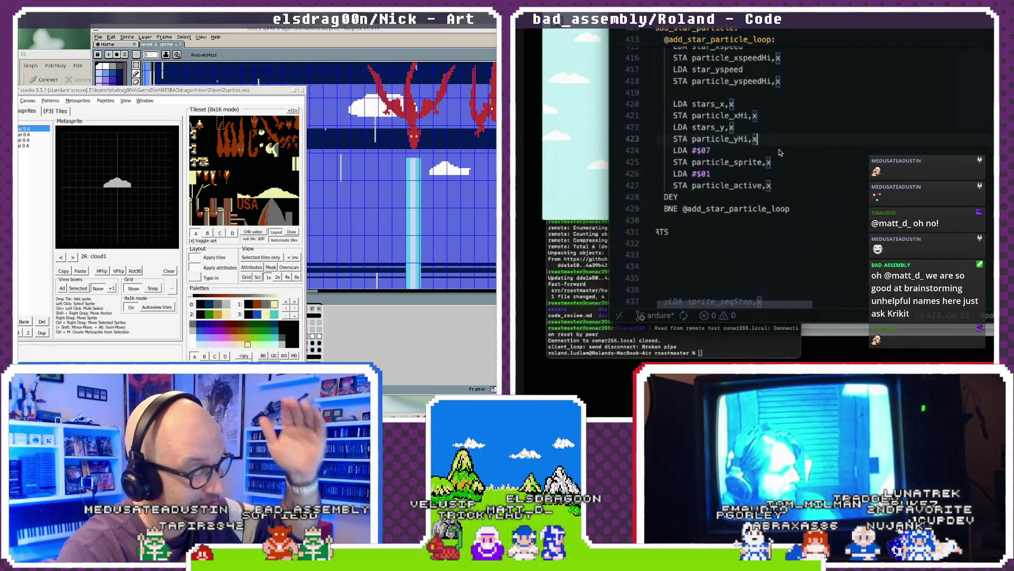
scroll(780, 153, down, 5)
scroll(780, 153, up, 5)
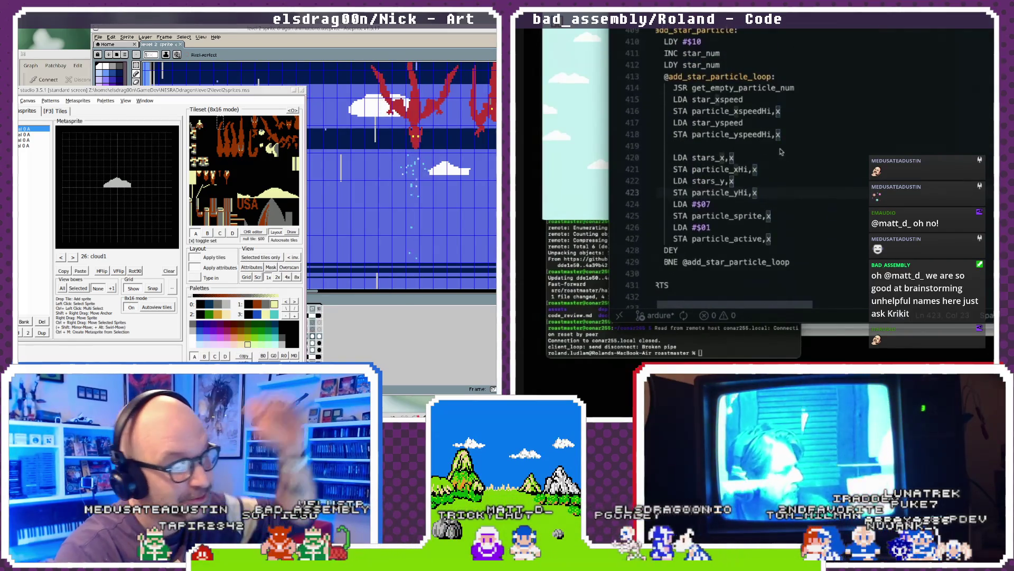
key(ctrl+f)
text(start)
key(BackSpace)
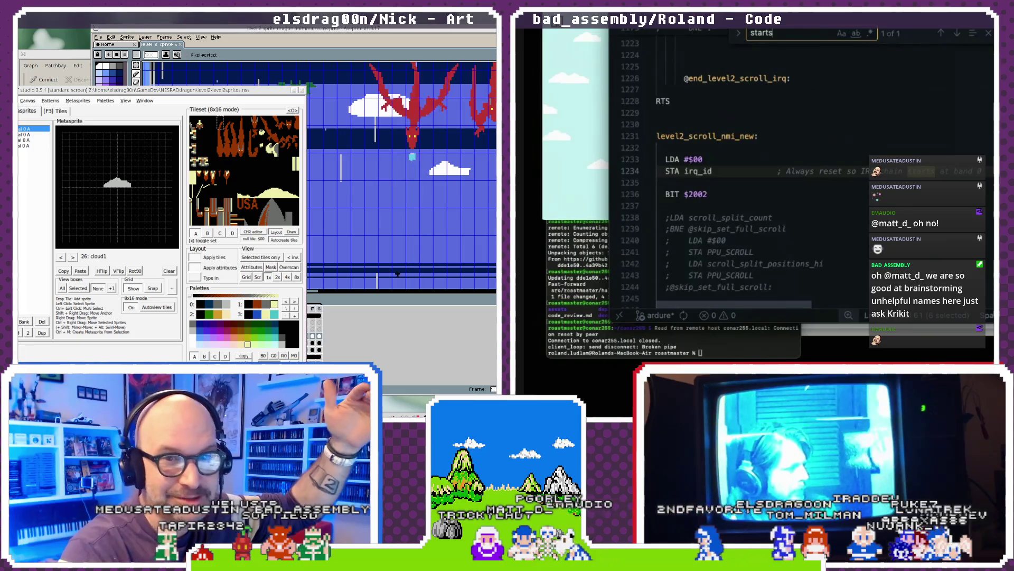
text(s)
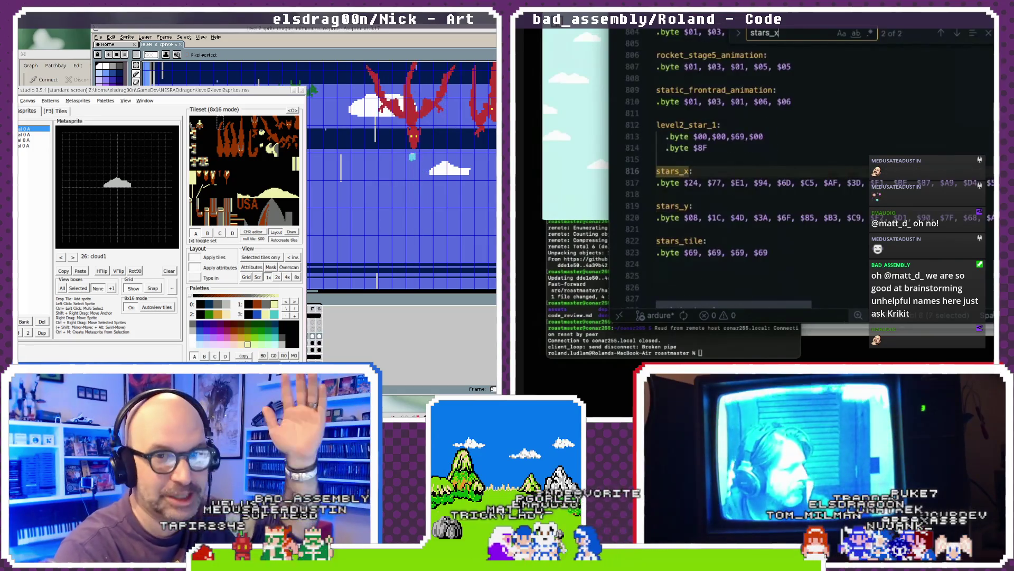
text(_x)
scroll(774, 222, right, 2)
scroll(774, 221, right, 2)
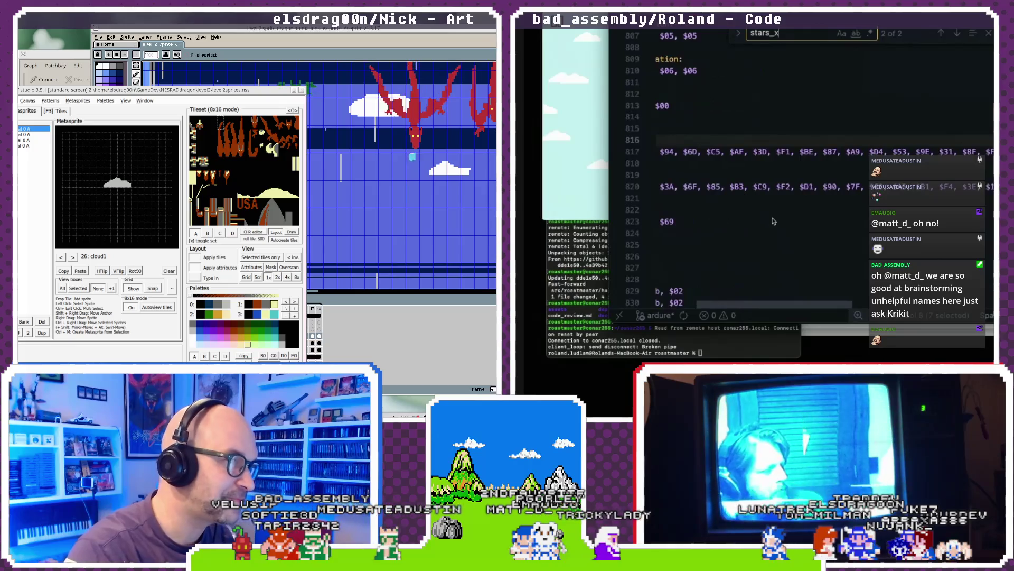
scroll(774, 221, right, 2)
scroll(774, 221, right, 2)
scroll(774, 222, left, 6)
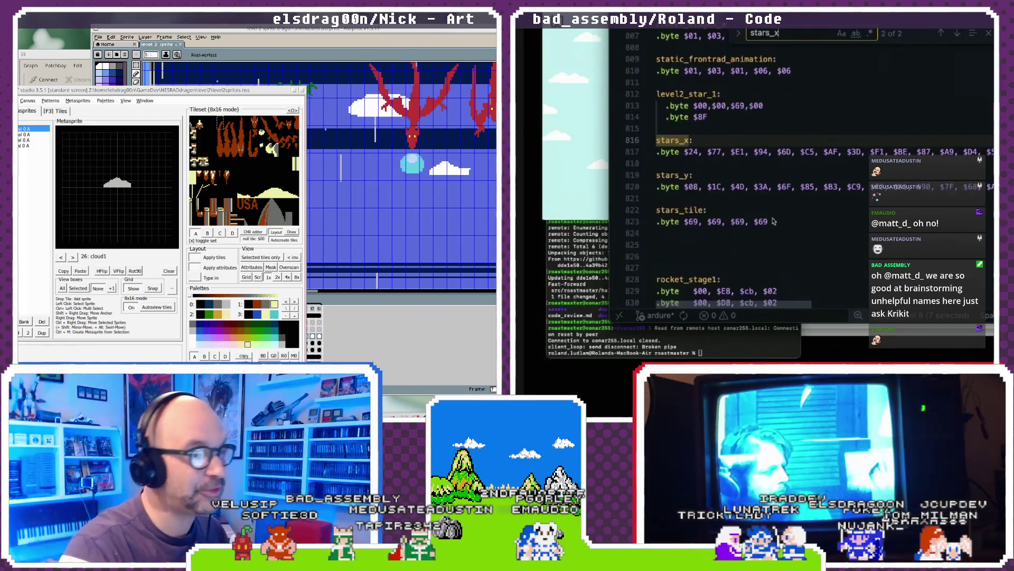
click(988, 35)
scroll(844, 93, up, 2)
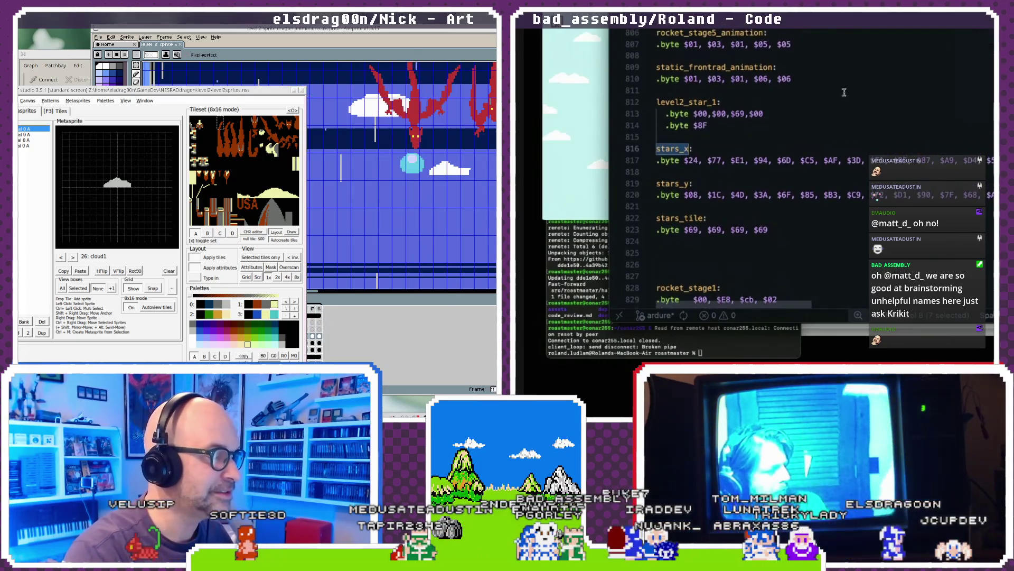
scroll(844, 92, up, 2)
scroll(845, 93, up, 2)
scroll(844, 92, up, 10)
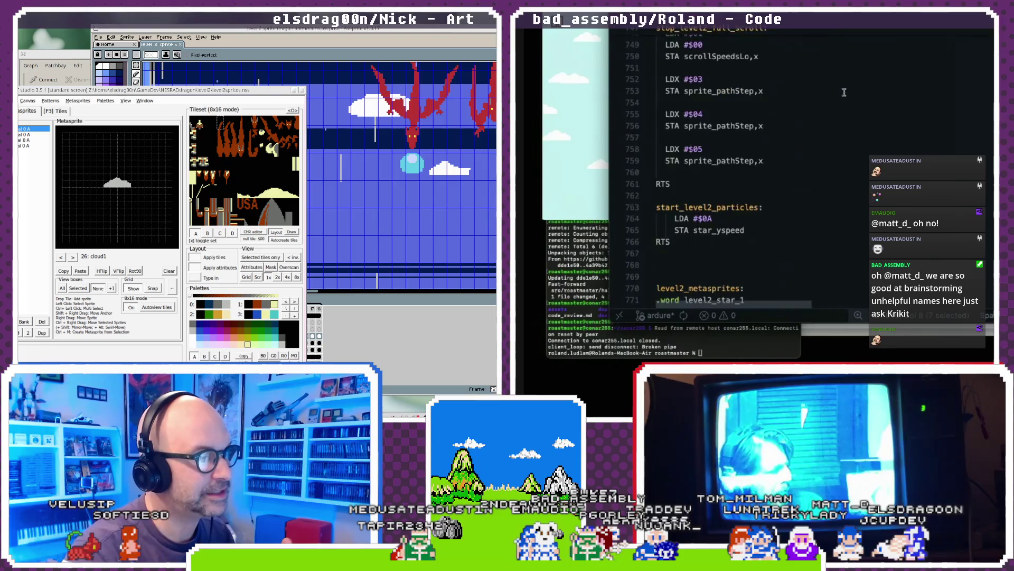
key(ctrl+f)
text(stars_)
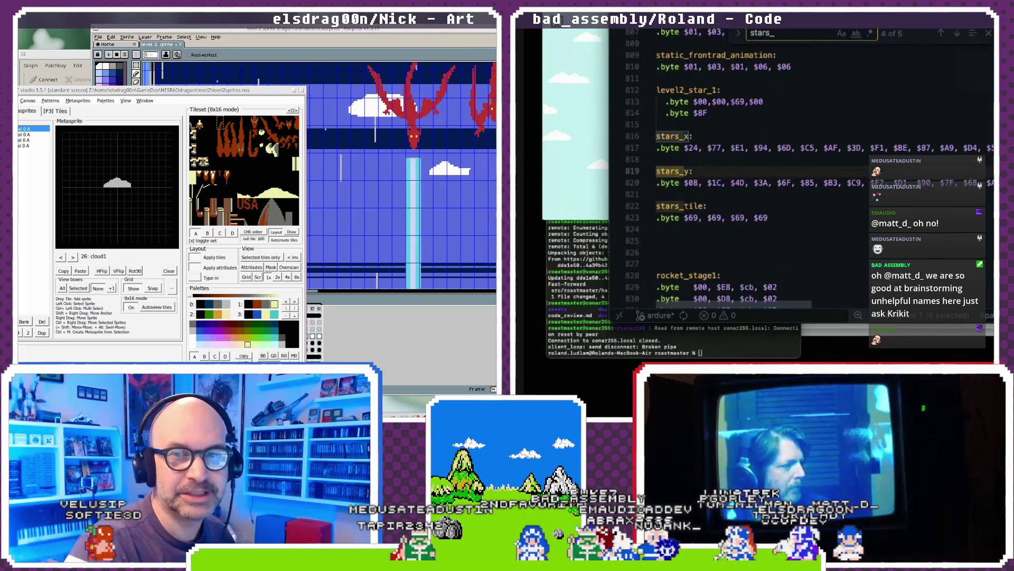
text(x)
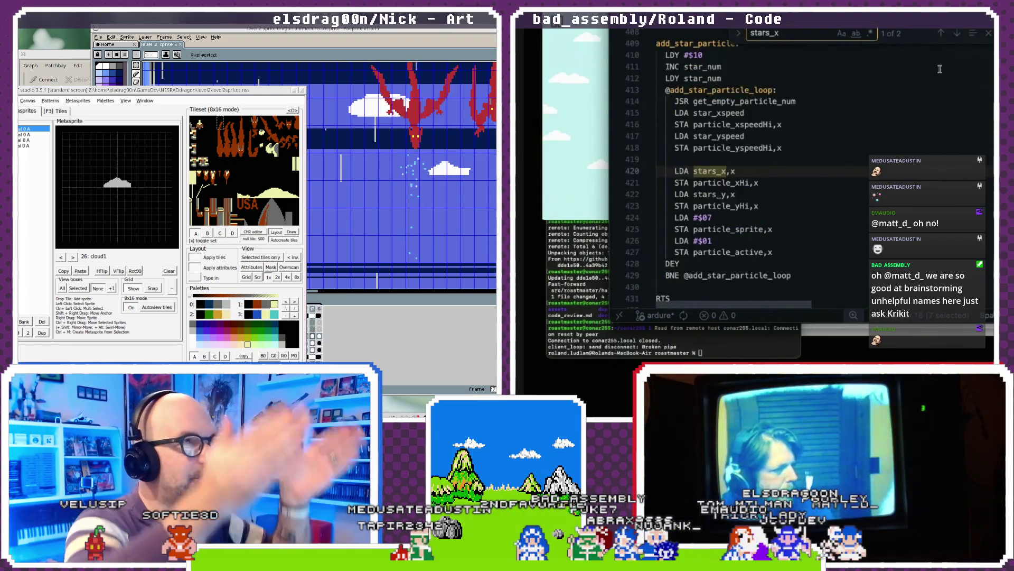
- Insert 'LDA #$FF' and 'STA particle_yscreen,x' after the particle_active store in the loop
key(Escape)
scroll(848, 140, down, 2)
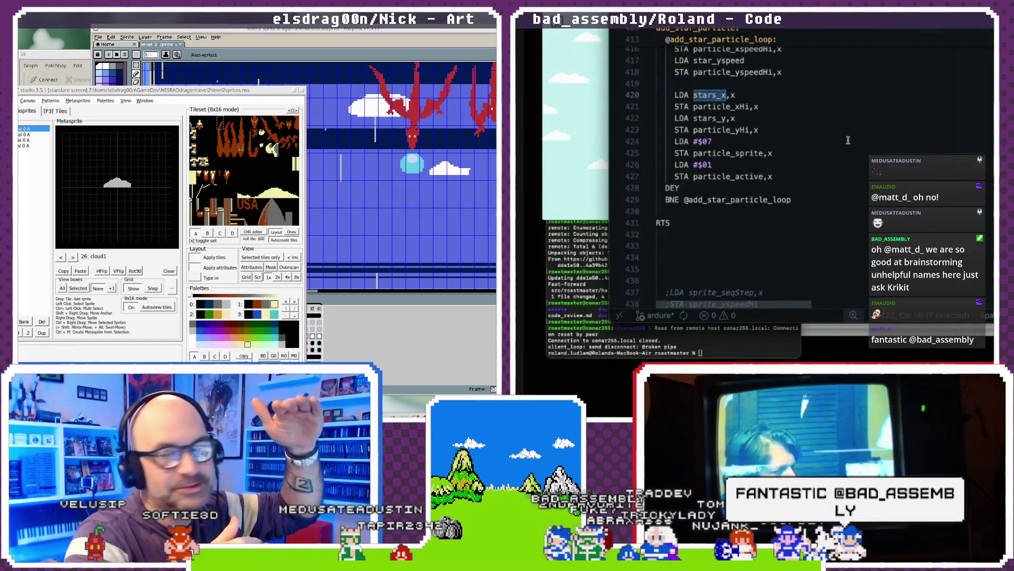
click(780, 138)
click(778, 144)
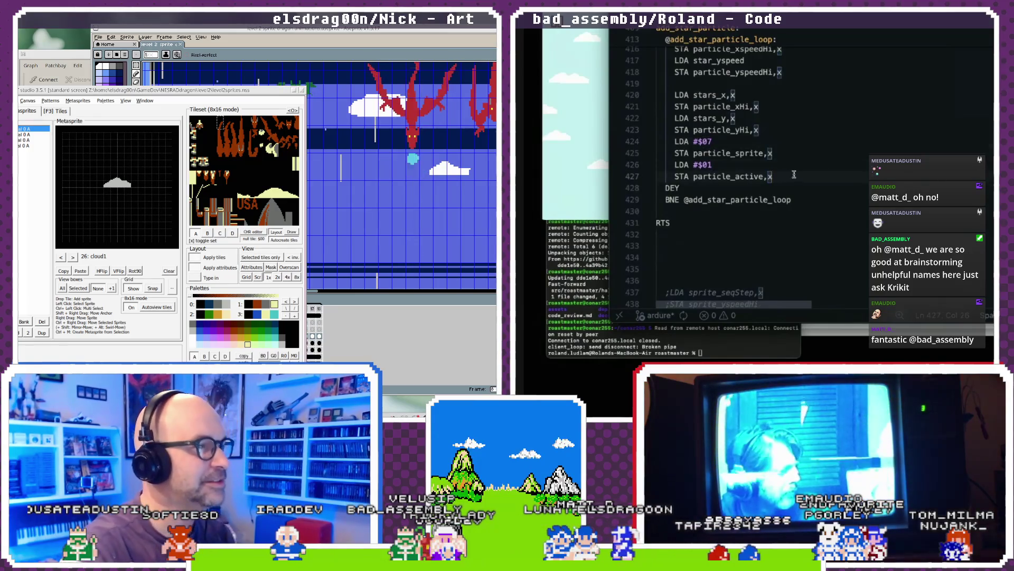
text(LDA #$FF)
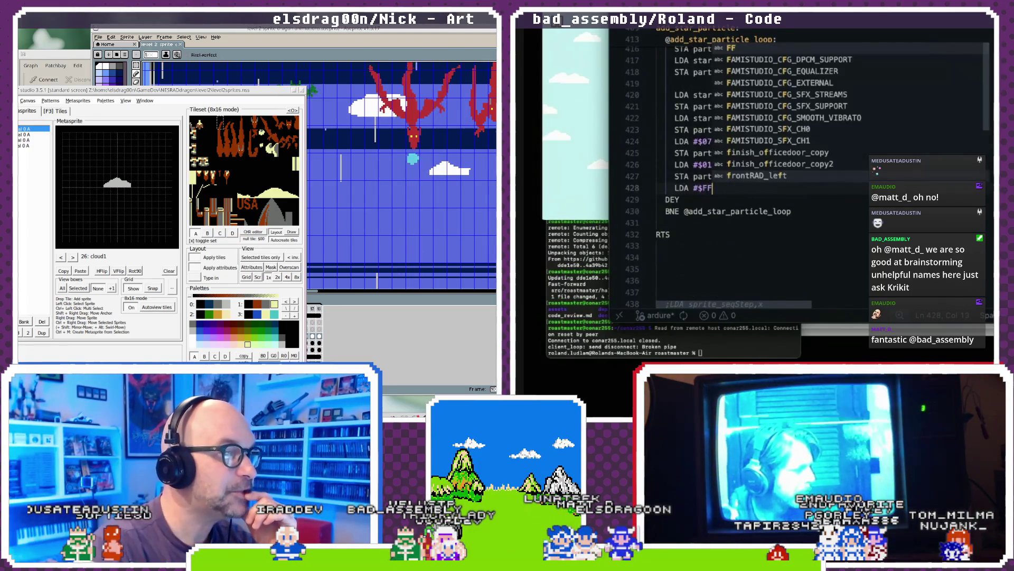
click(761, 200)
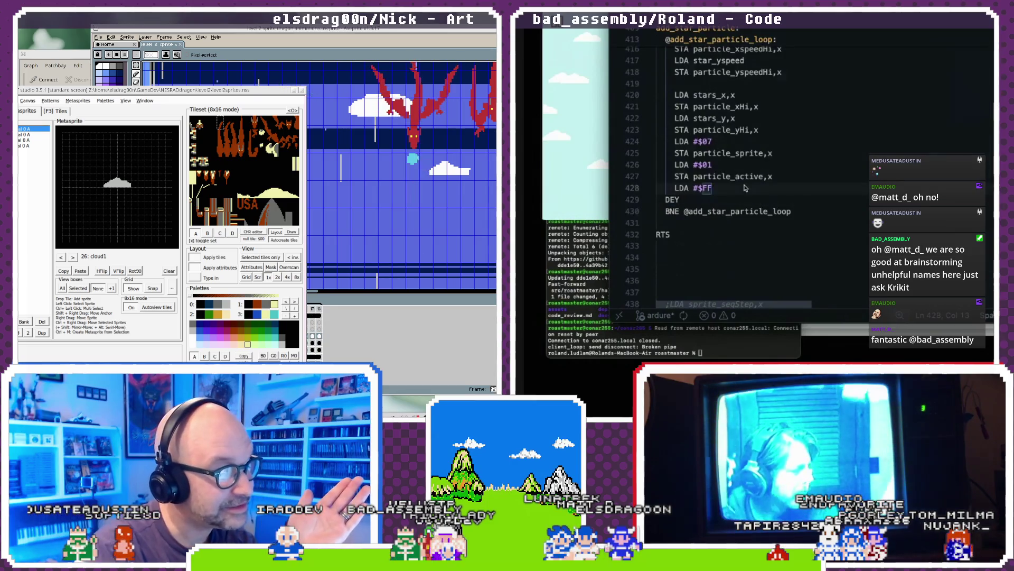
key(Return)
text(STA star)
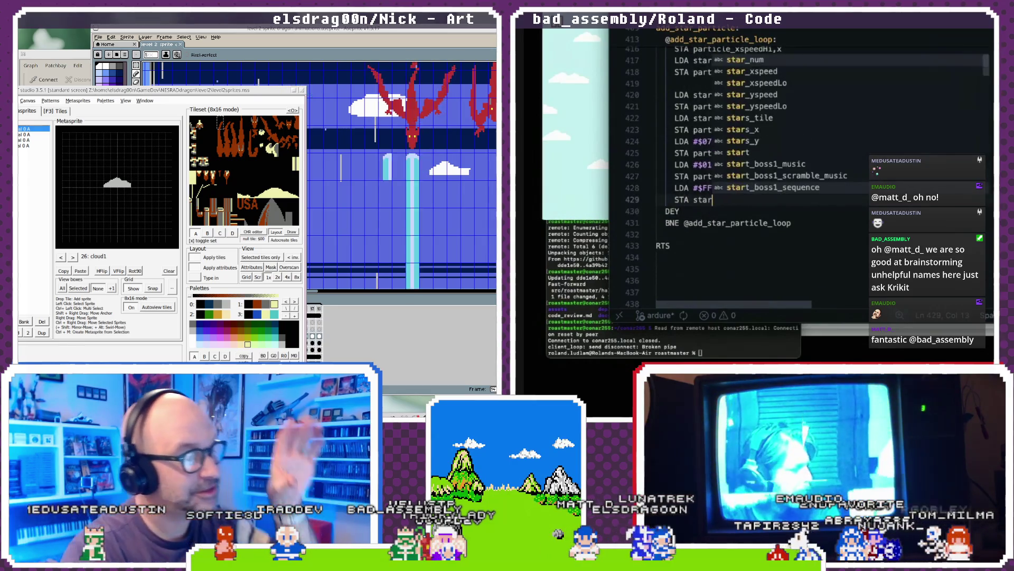
key(BackSpace)
key(BackSpace)
key(BackSpace)
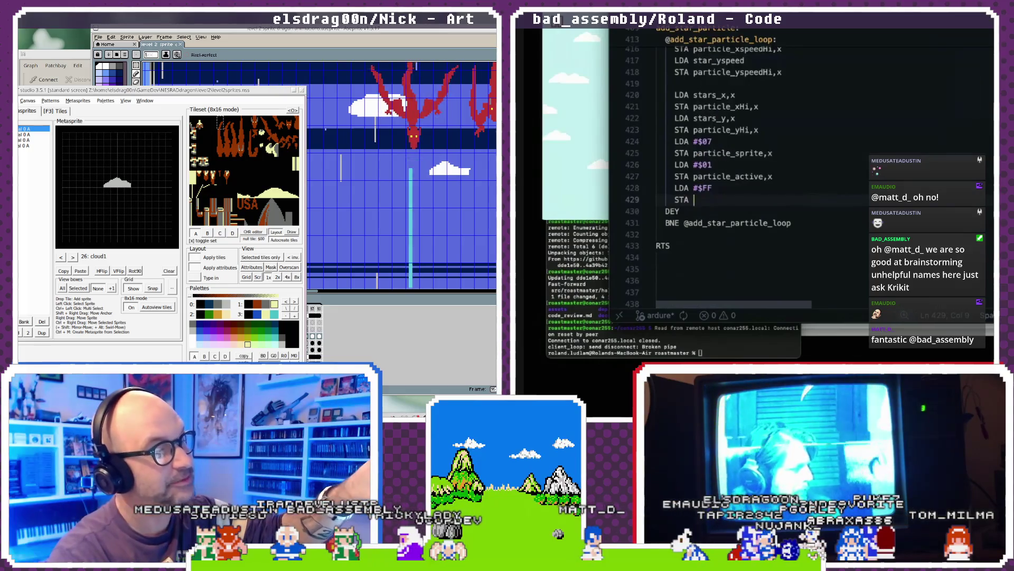
text(particle_)
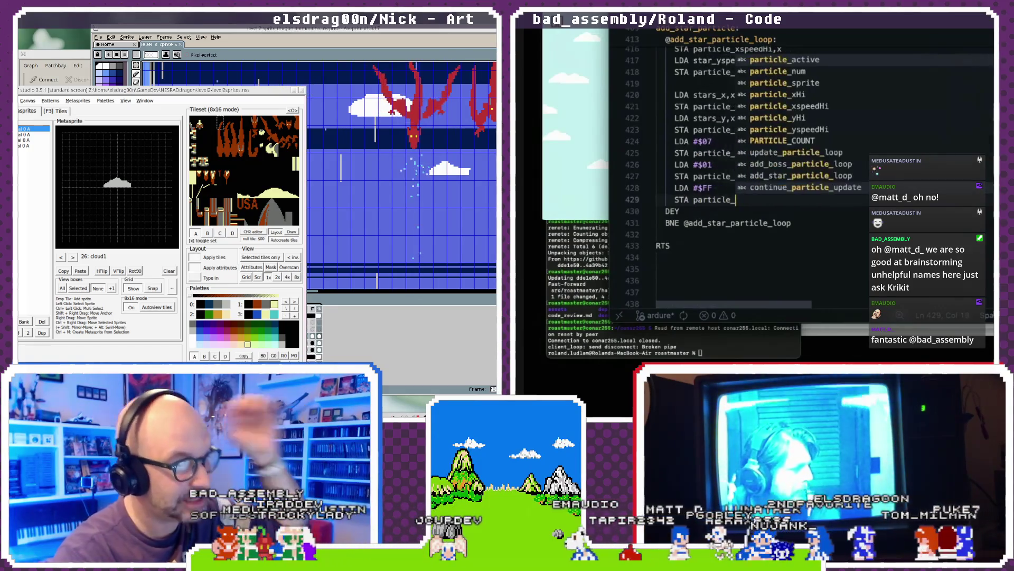
text(yscree)
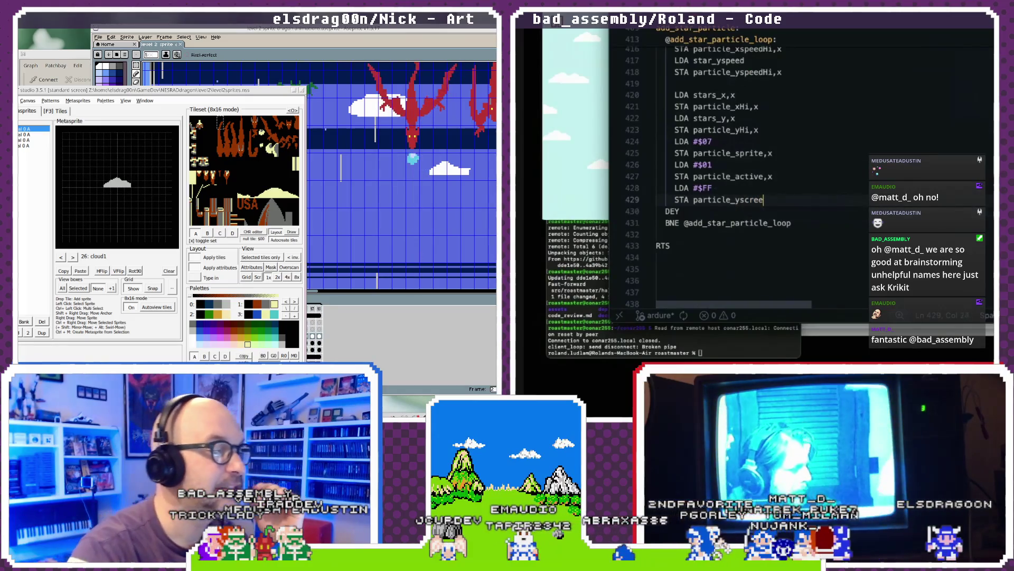
text(n,)
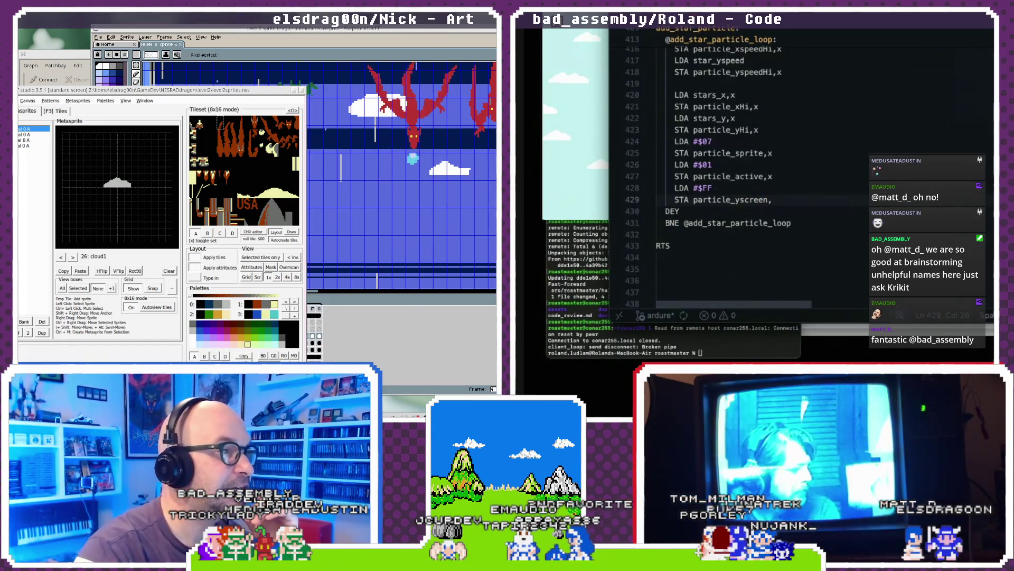
text(x)
mouse_move(226, 91)
mouse_down()
mouse_move(237, 91)
mouse_move(230, 83)
mouse_up()
drag(777, 200, 711, 201)
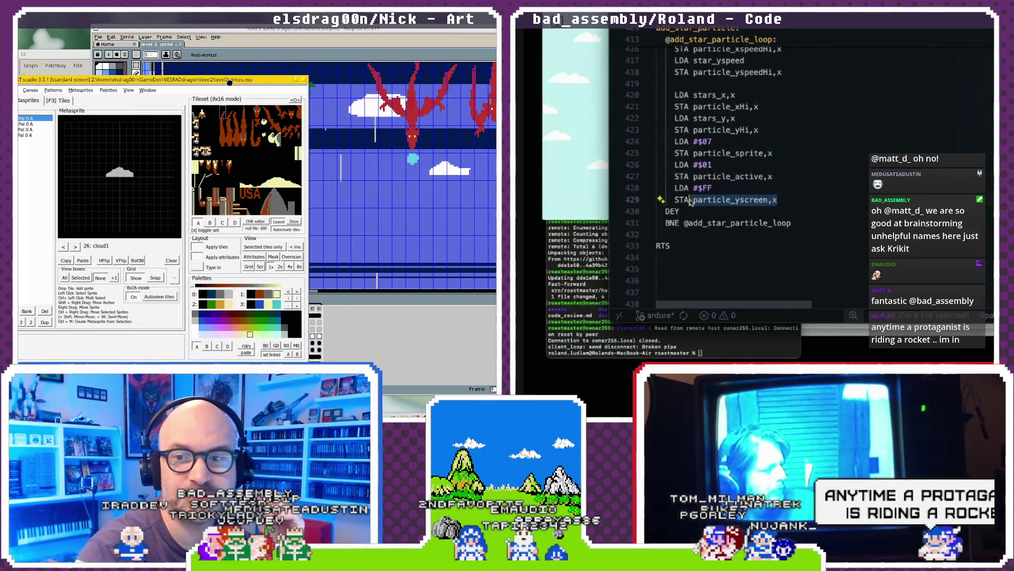
drag(229, 83, 254, 82)
drag(723, 201, 694, 201)
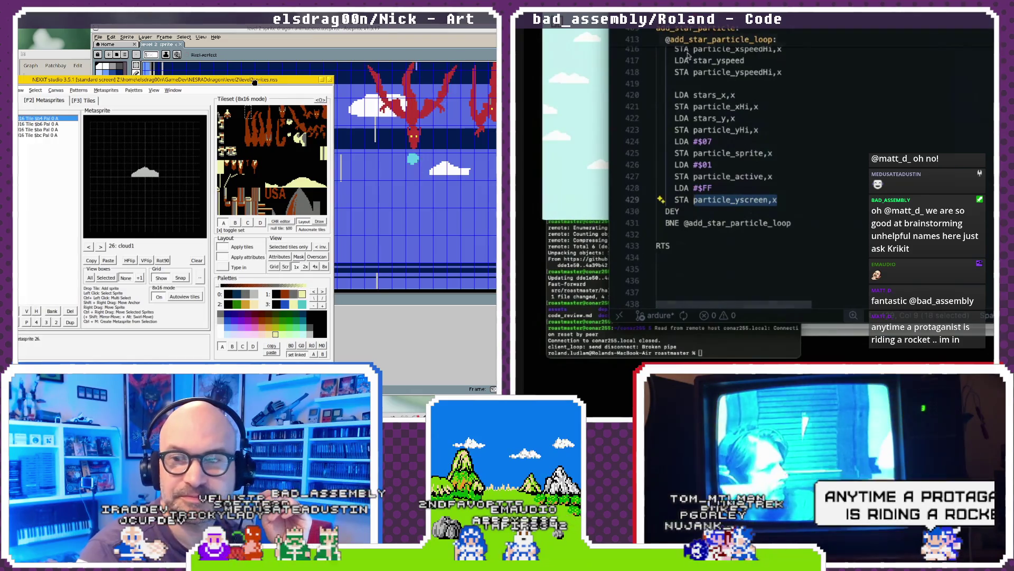
drag(254, 83, 234, 80)
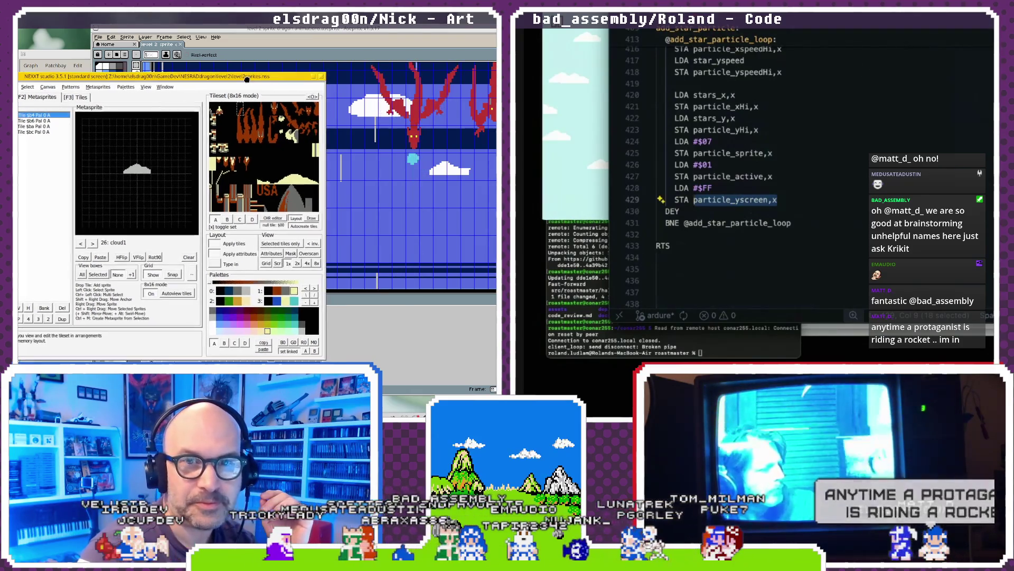
scroll(818, 108, up, 5)
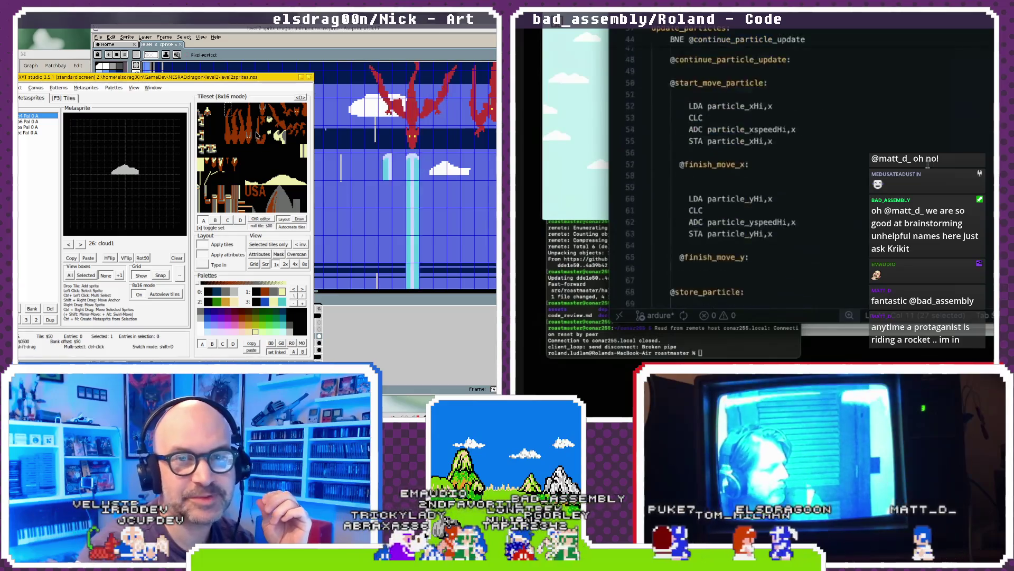
scroll(819, 108, up, 10)
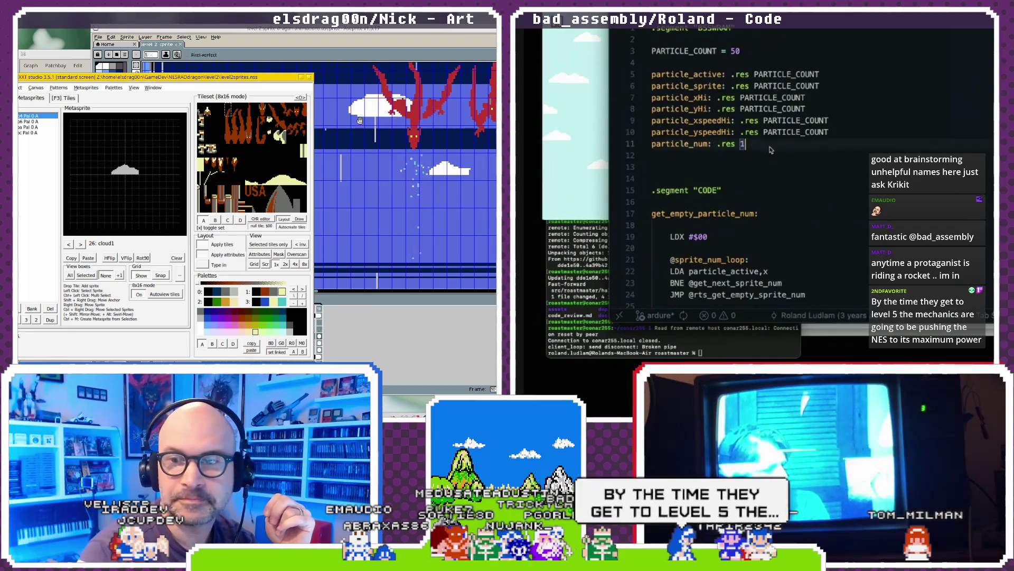
- Add 'particle_xscreen: .res PARTICLE_COUNT' on a new line below particle_num
key(Return)
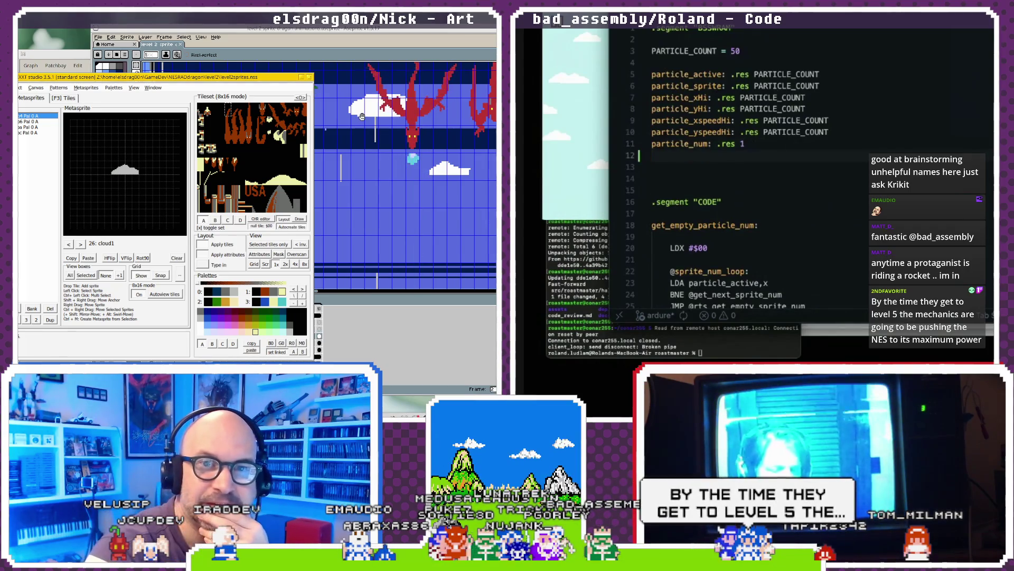
text(particle_)
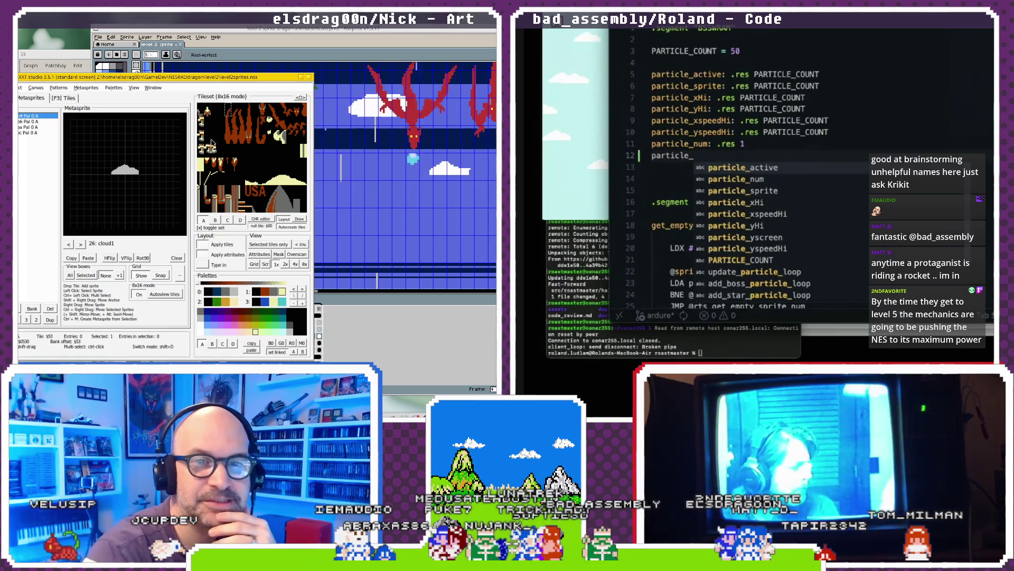
click(635, 156)
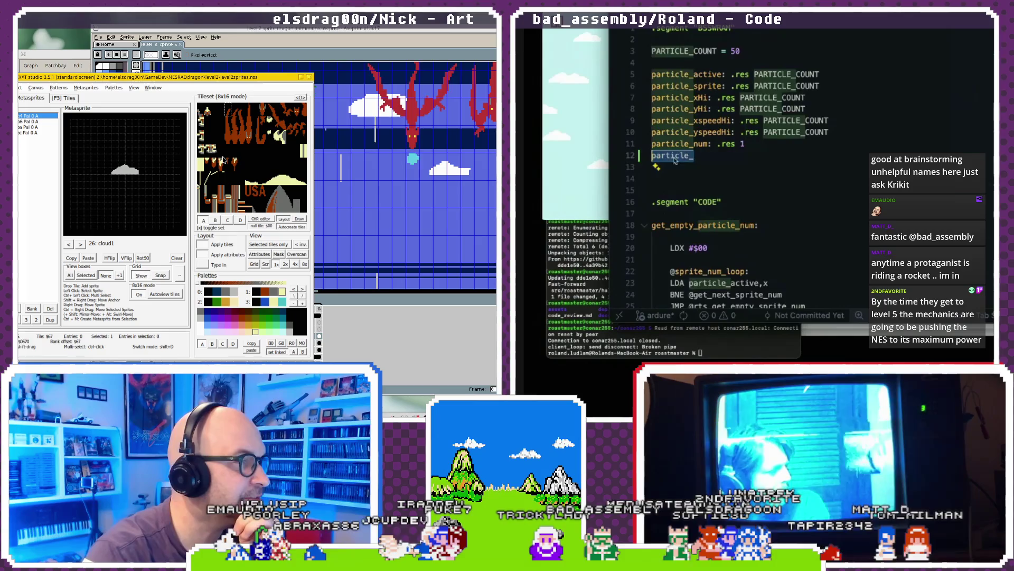
click(705, 161)
text(xs)
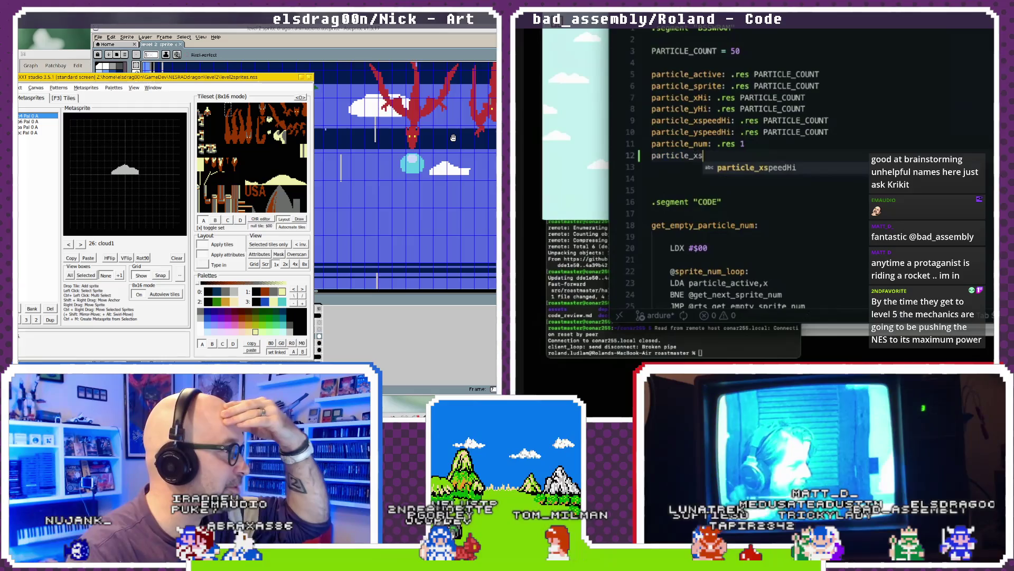
key(ctrl+space)
text(x)
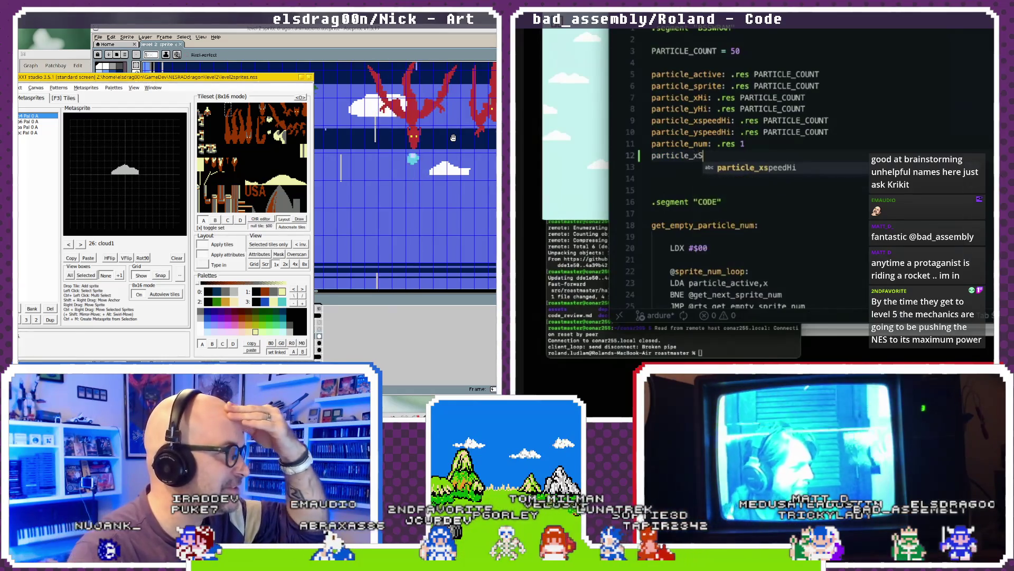
key(Escape)
text(screen: )
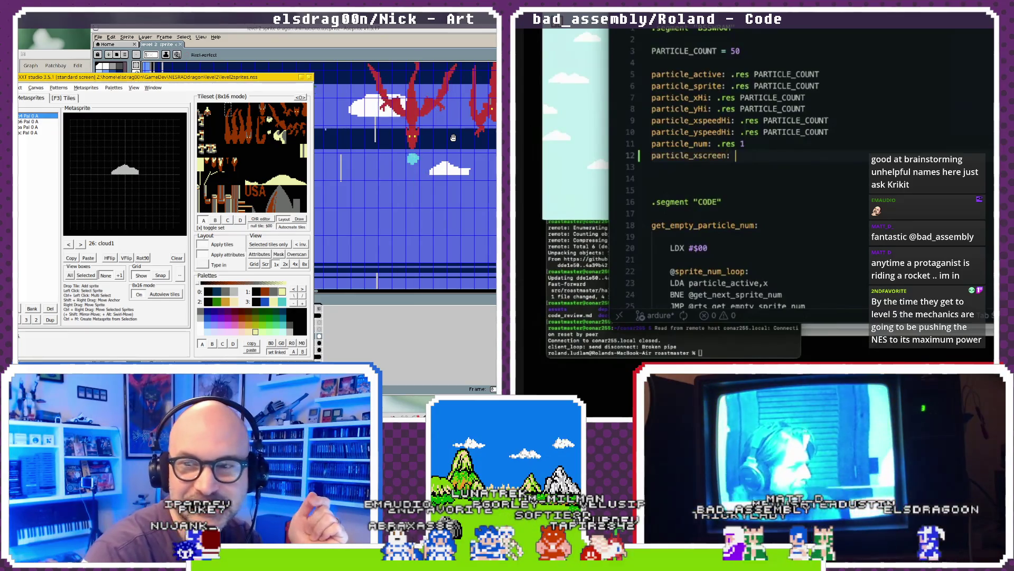
text(.res)
text( PARTICLE_)
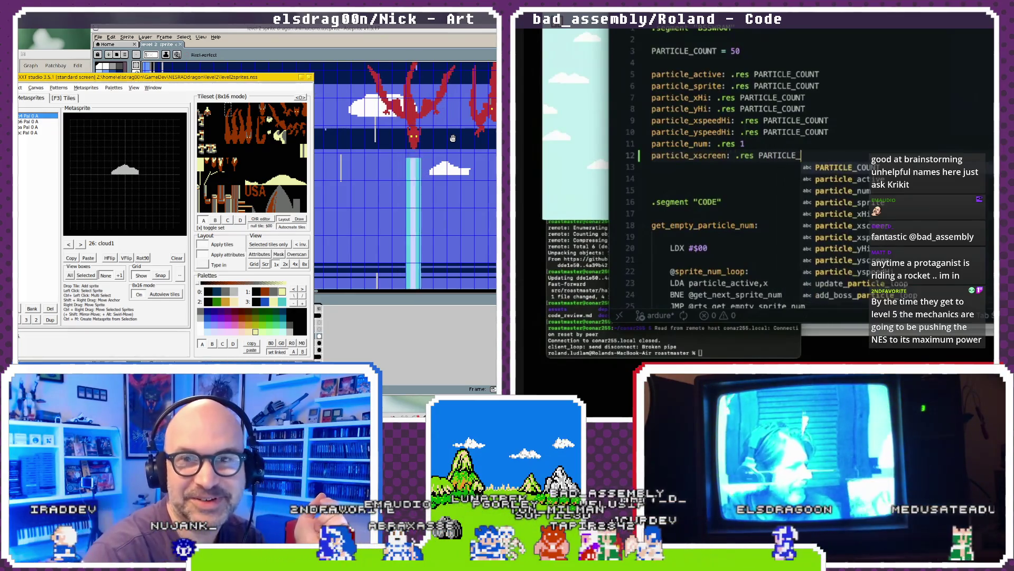
key(Tab)
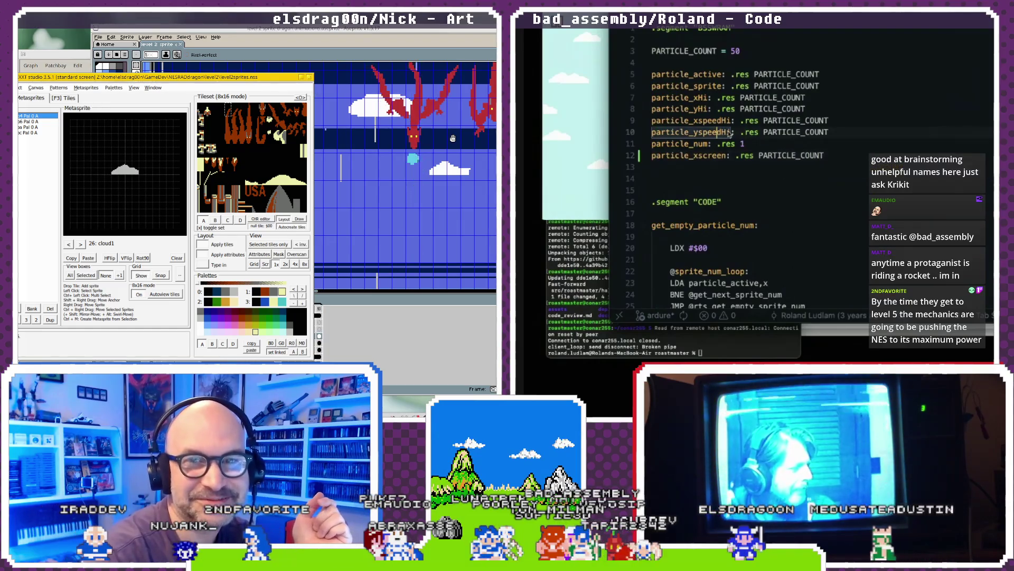
- Add 'particle_yscreen: .res PARTICLE_COUNT' below it, then scroll back to the star-particle loop
key(Return)
text(partic)
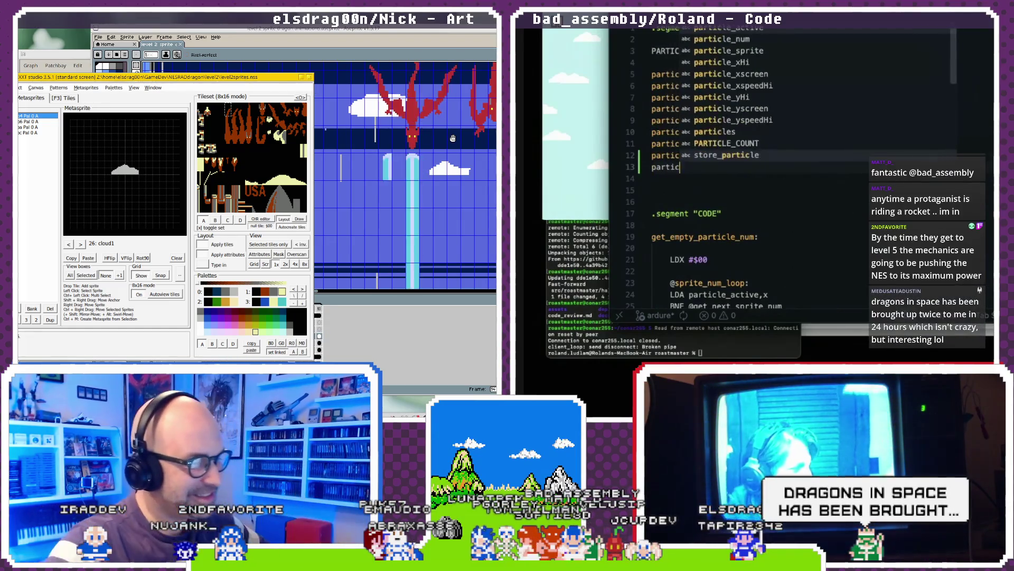
text(le_yscree)
key(Tab)
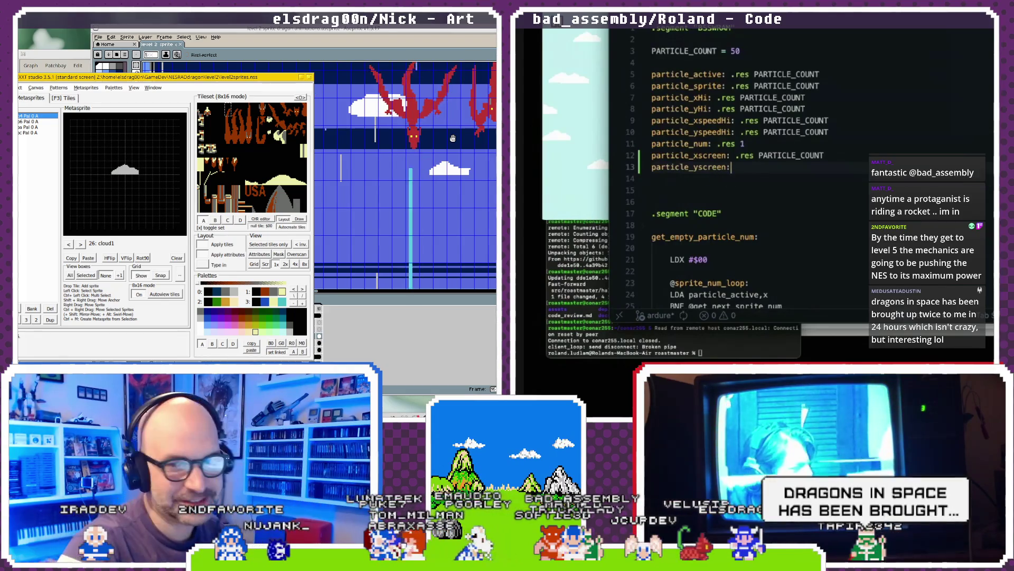
text(: .res PARR)
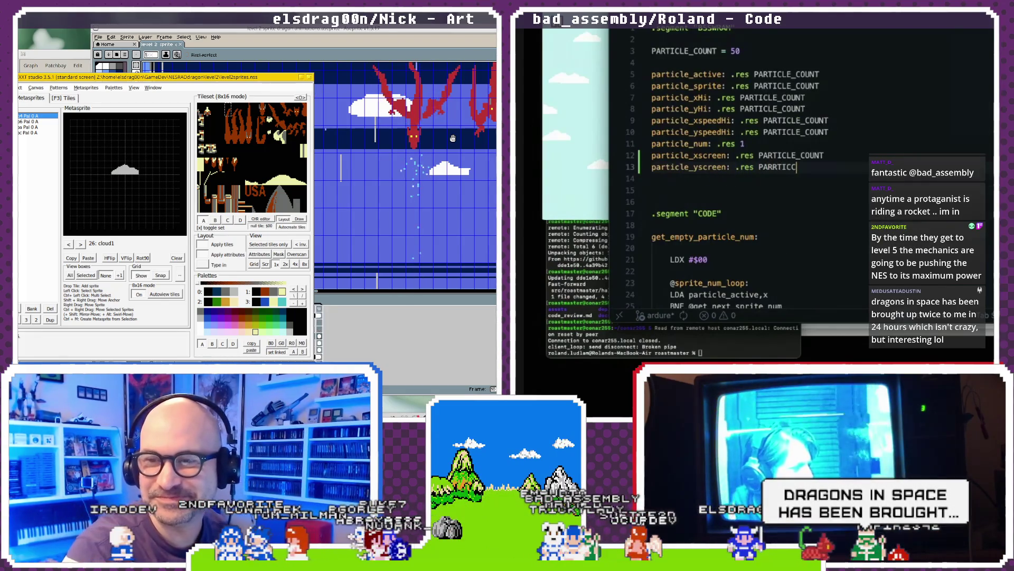
key(BackSpace)
text(TICLE_)
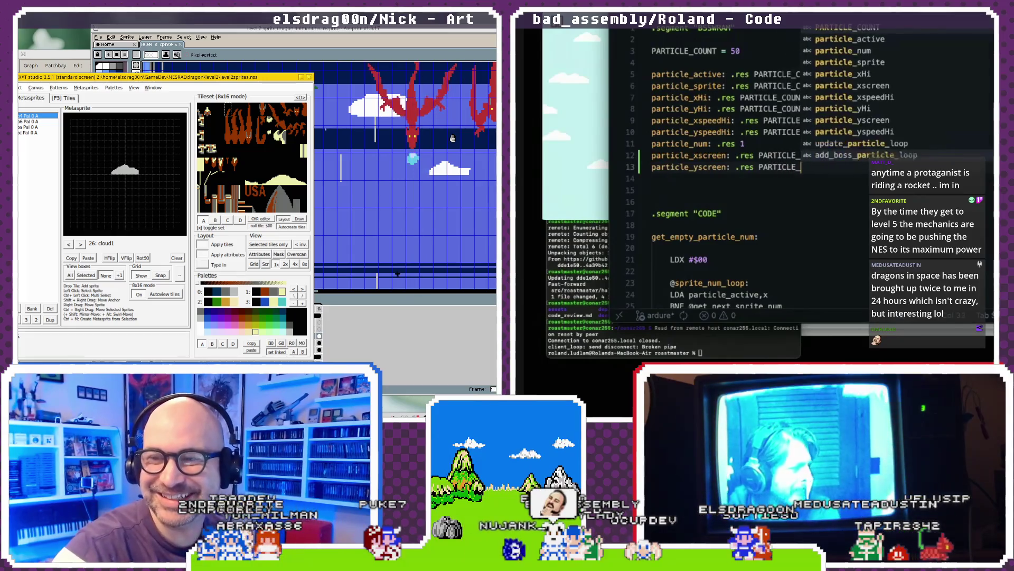
text(COUNT)
scroll(832, 146, down, 1)
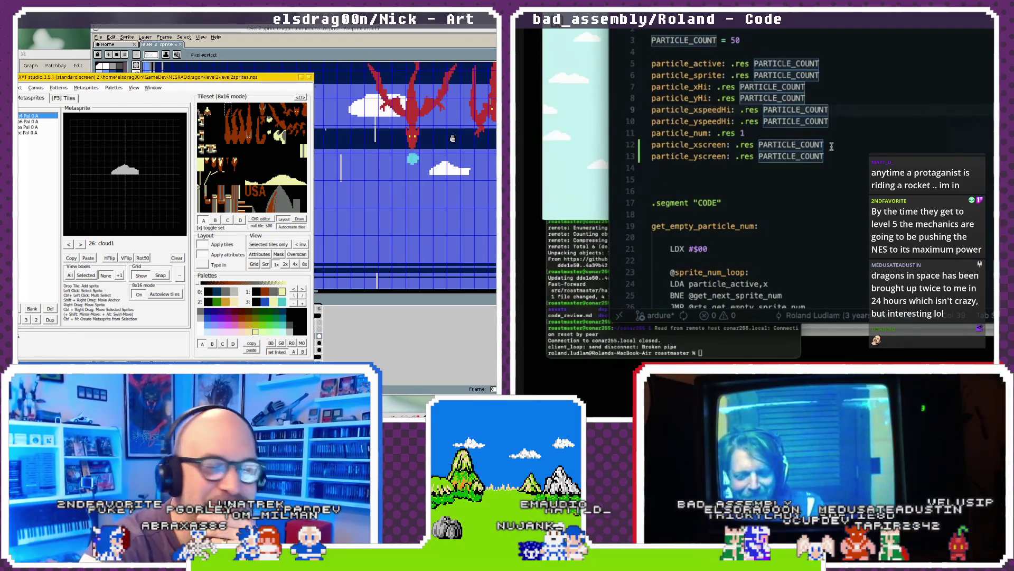
double_click(728, 157)
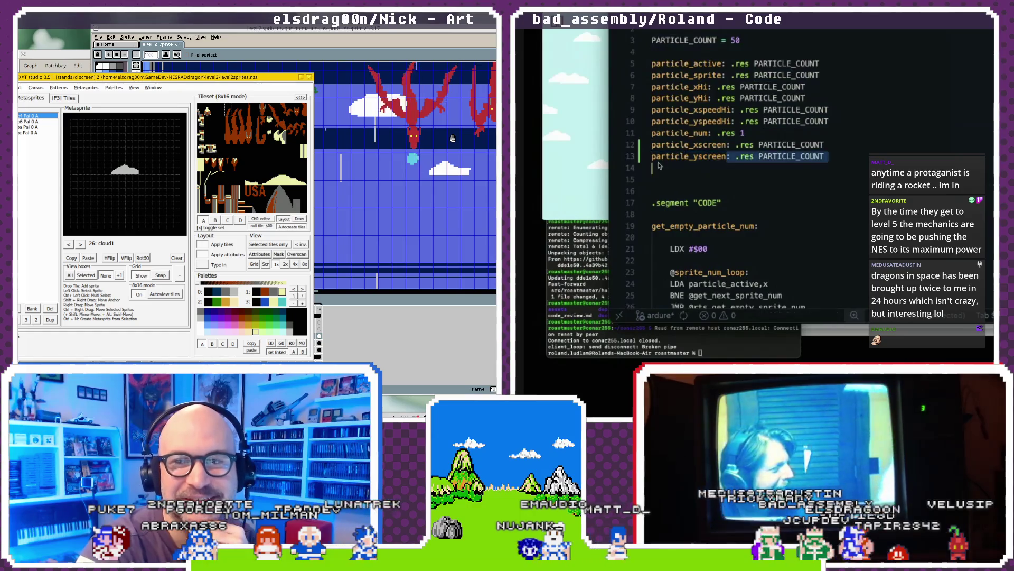
click(740, 121)
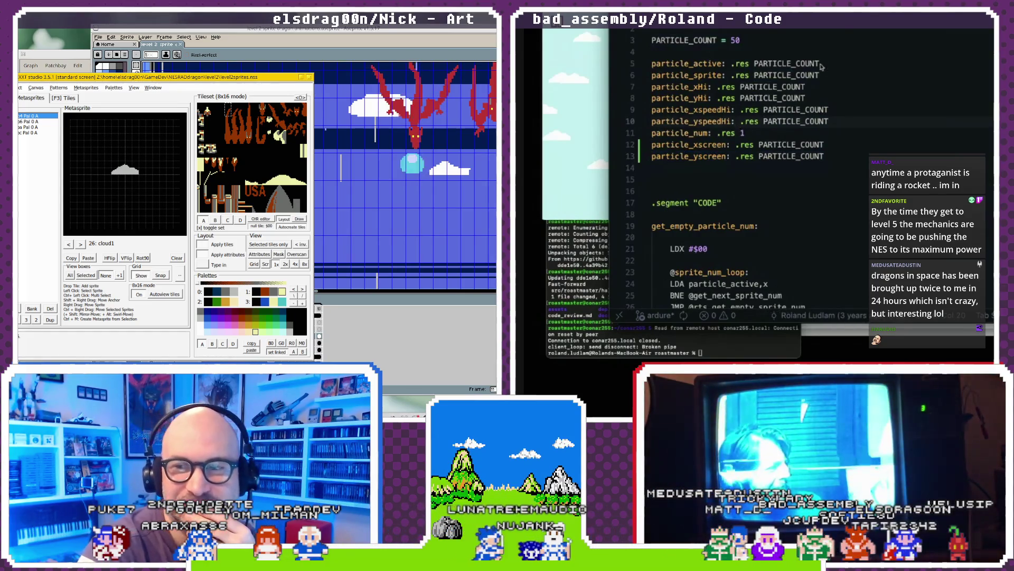
scroll(775, 188, down, 20)
- Jump to the top of the file and scroll down to the update_particles position-update loop
scroll(775, 188, up, 15)
click(775, 187)
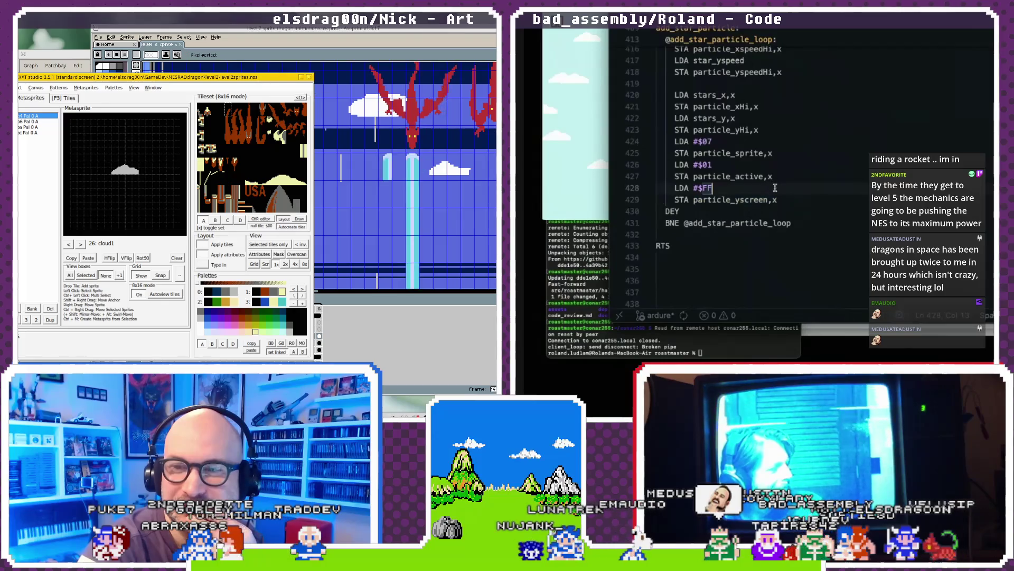
scroll(780, 191, down, 1)
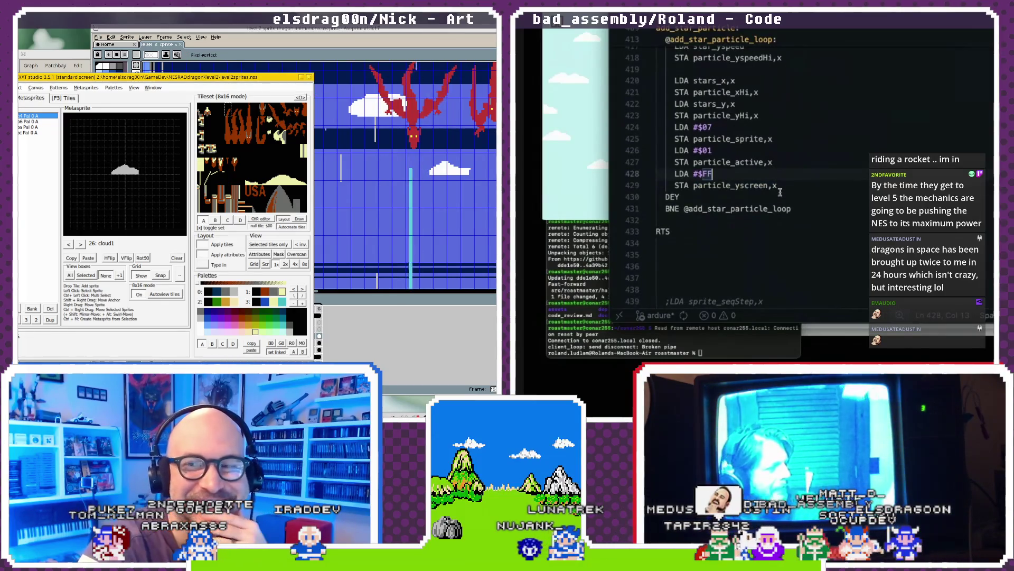
key(ctrl+minus)
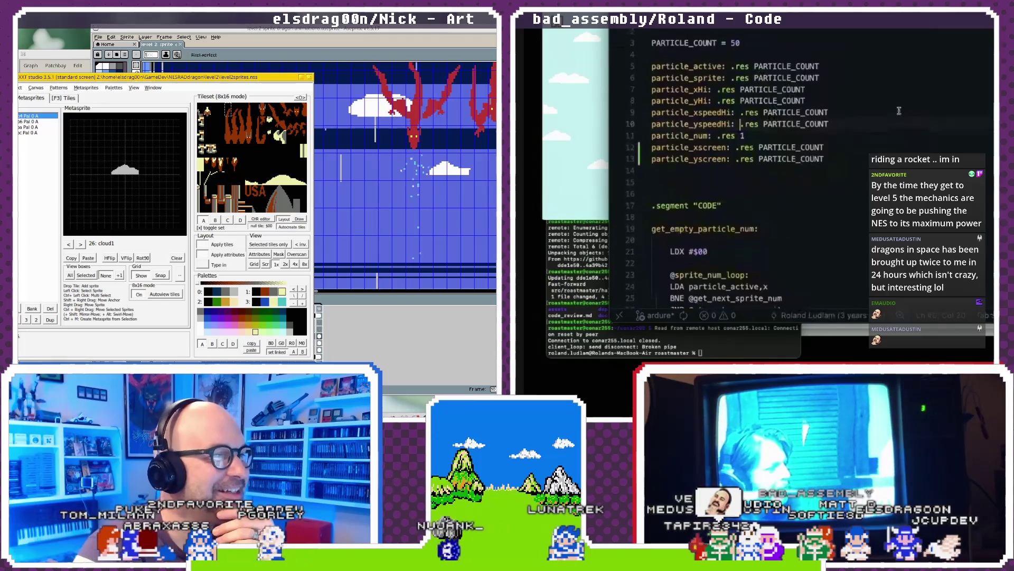
scroll(899, 110, down, 5)
scroll(899, 111, down, 5)
scroll(899, 111, down, 4)
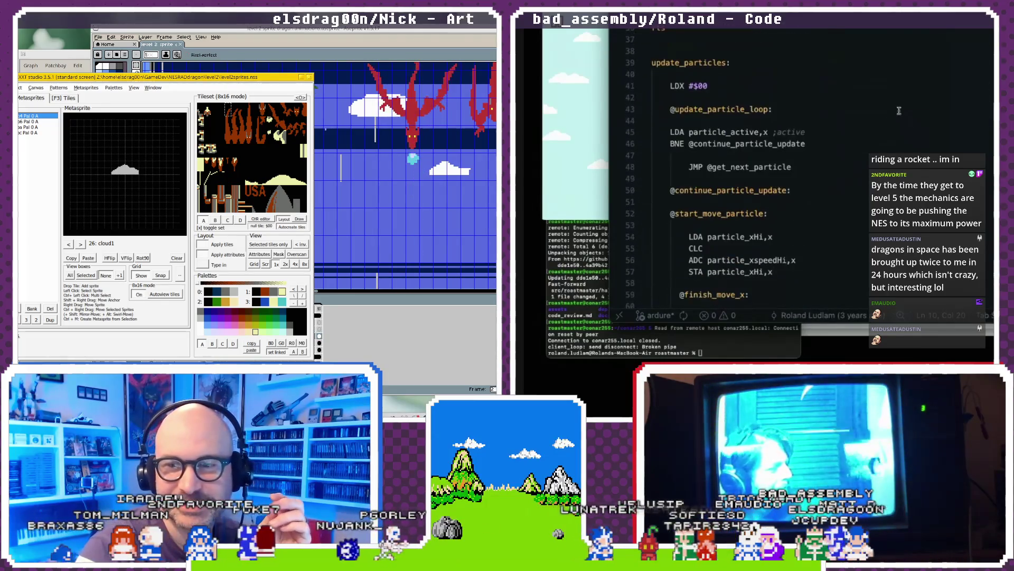
scroll(899, 110, down, 6)
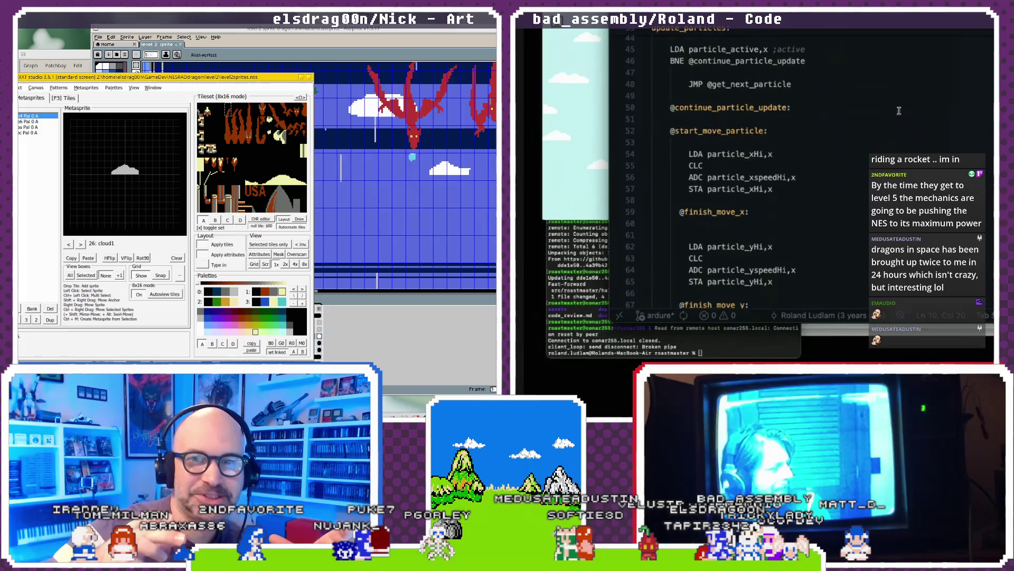
scroll(899, 111, up, 6)
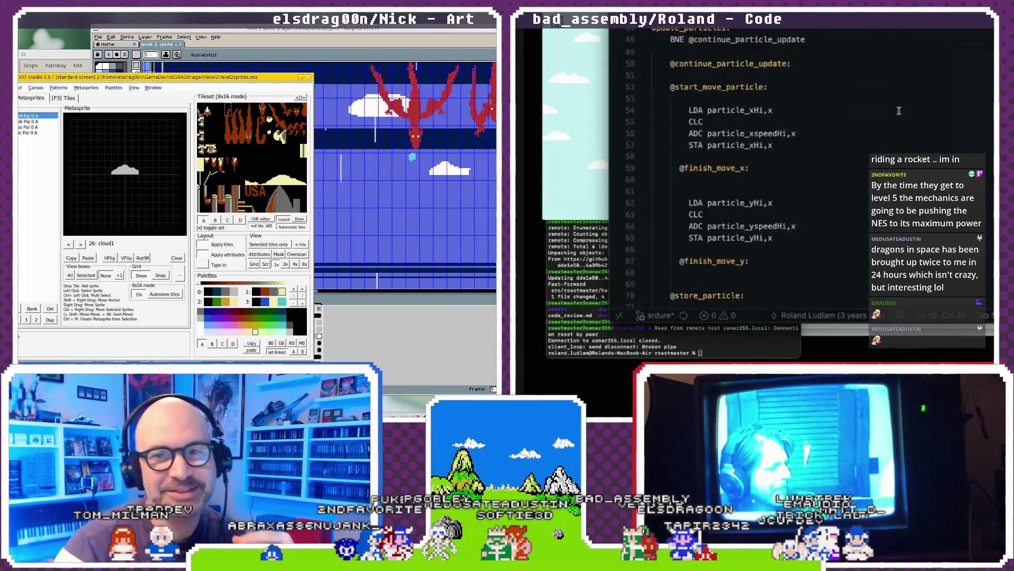
scroll(899, 110, down, 1)
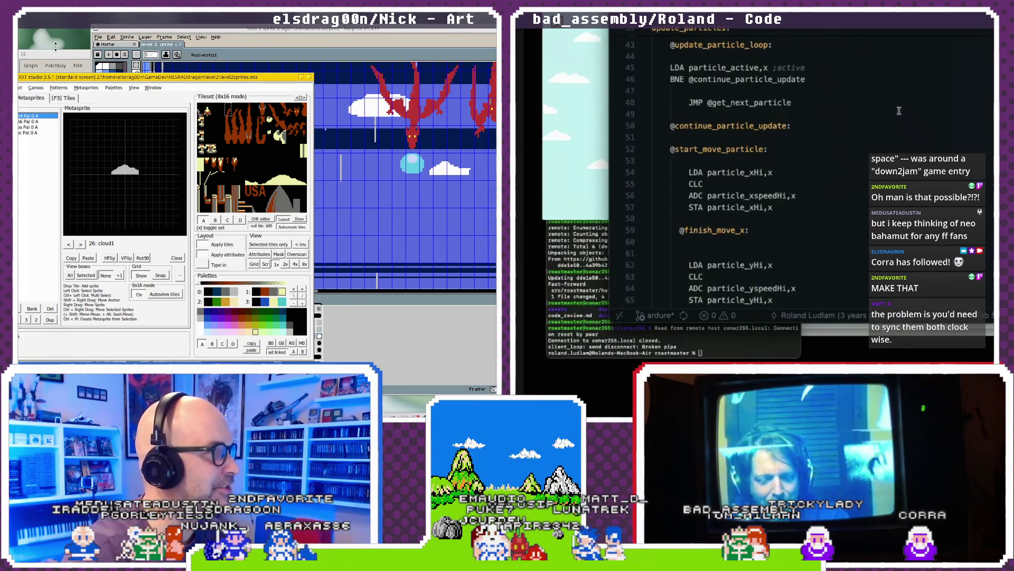
- Connect Chromium's playback output to the OBS Studio 3 Music input in qpwgraph
click(59, 55)
scroll(432, 364, up, 2)
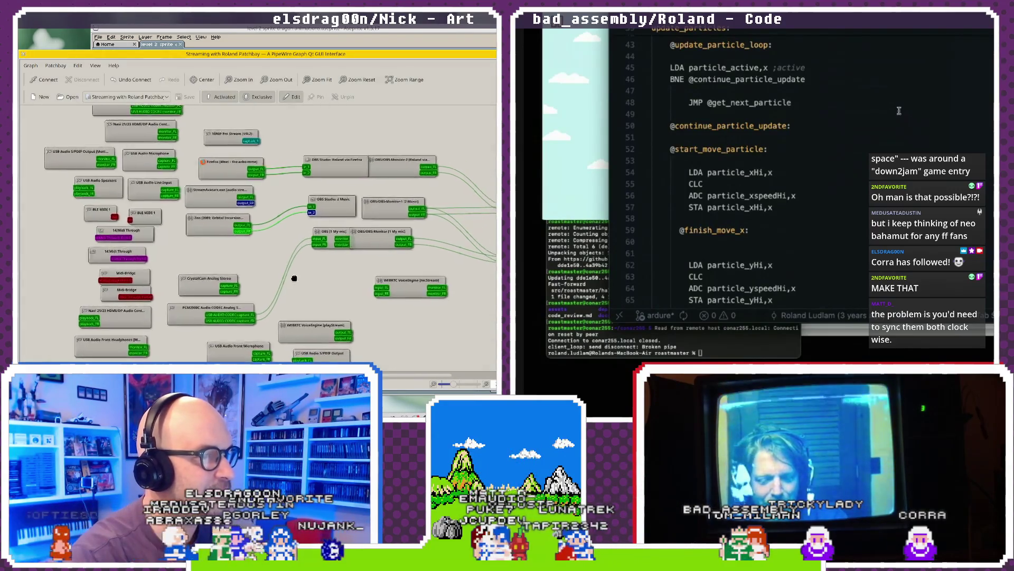
click(438, 388)
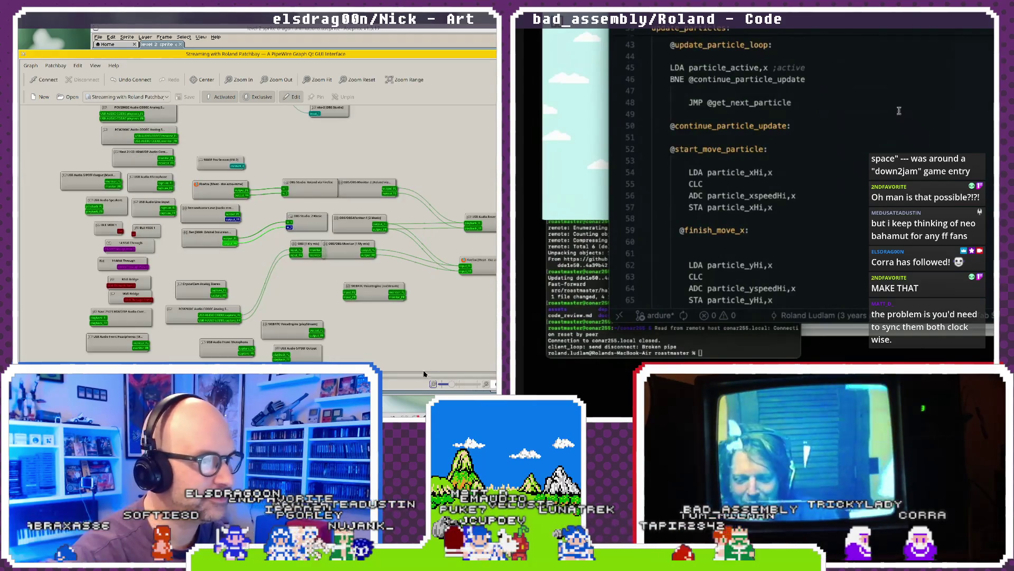
click(345, 256)
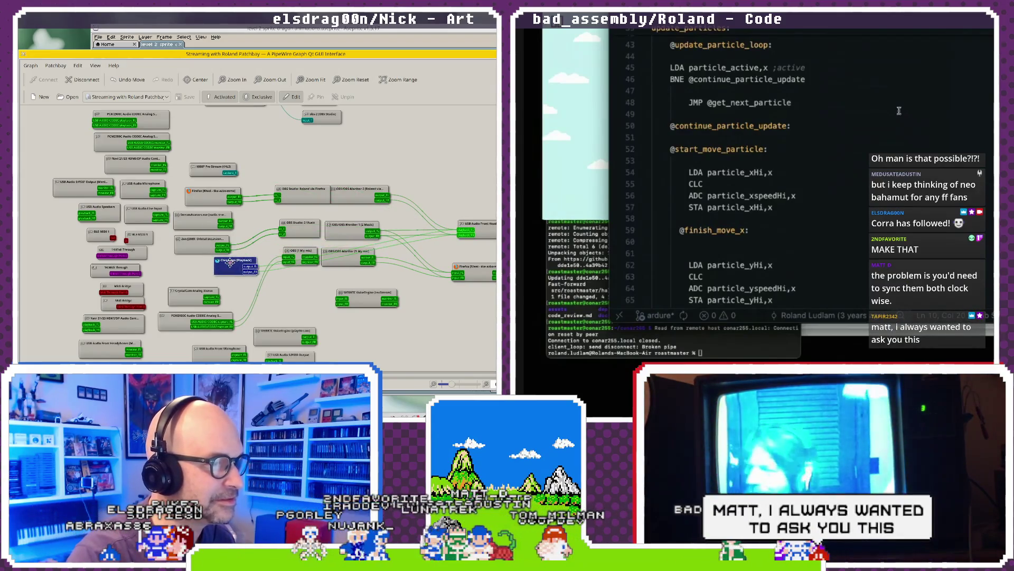
drag(230, 263, 211, 265)
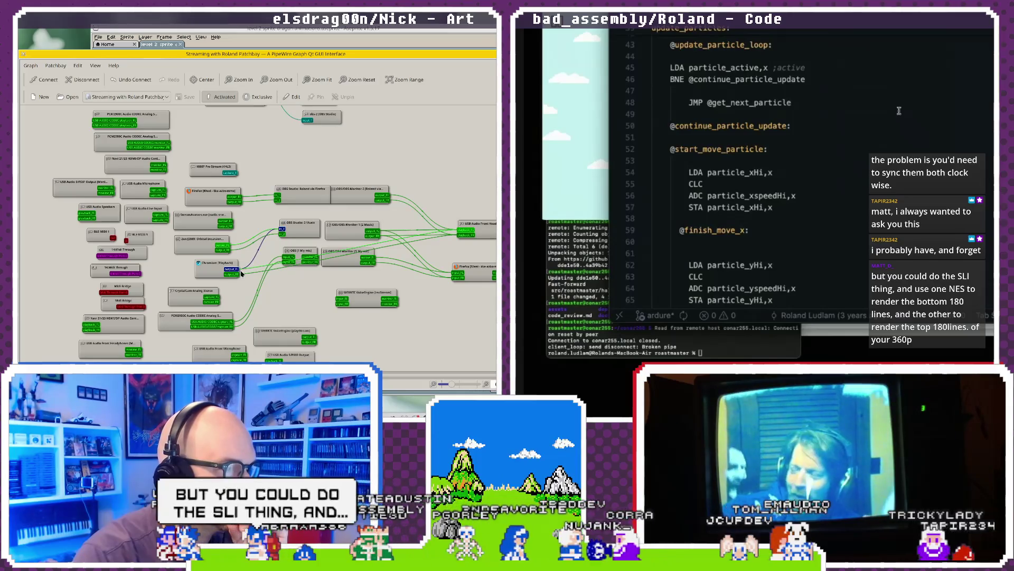
drag(233, 274, 283, 231)
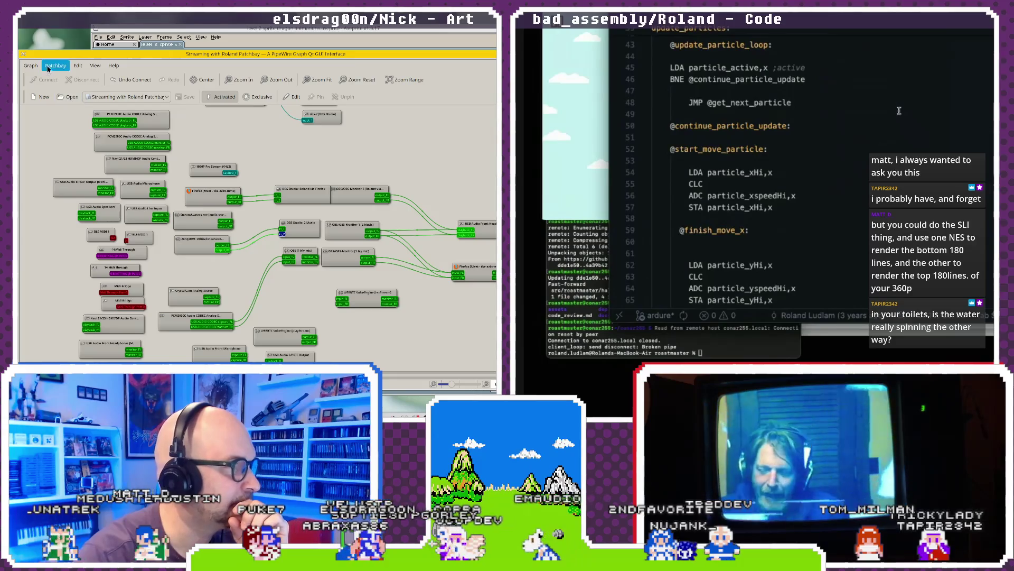
- Save the streaming patchbay over its existing file, then return to Aseprite
click(31, 66)
click(55, 66)
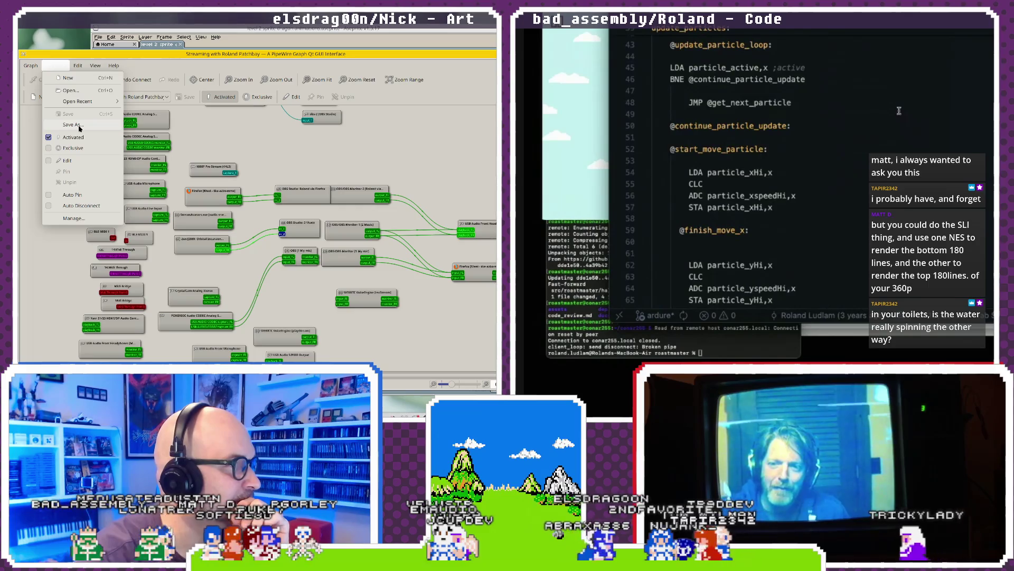
click(74, 125)
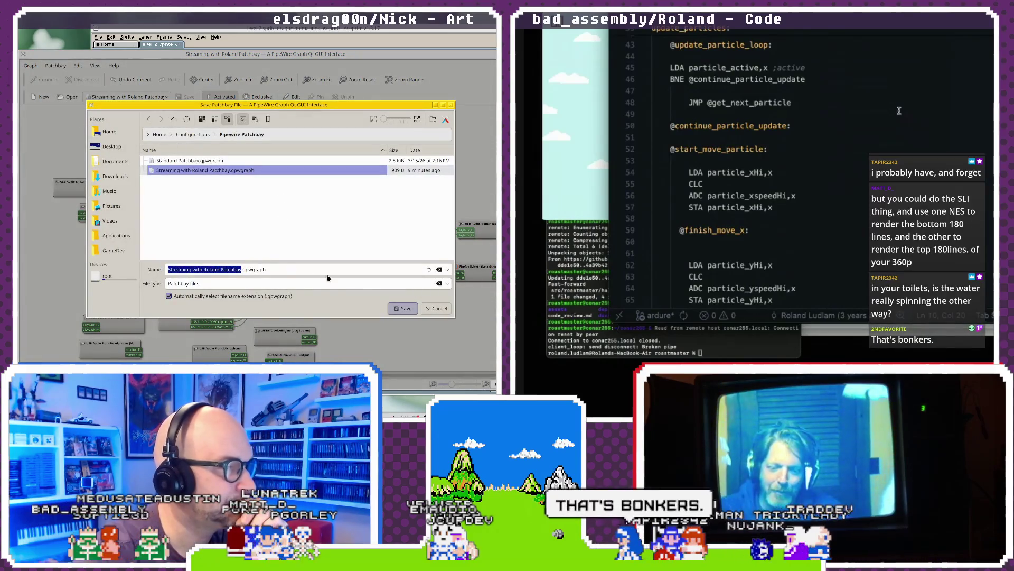
key(Return)
click(346, 217)
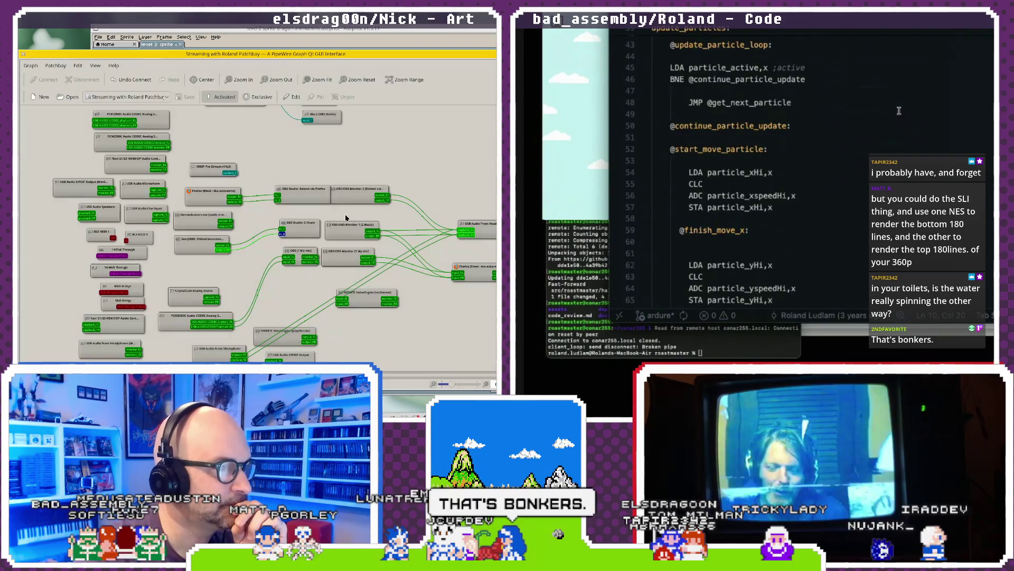
drag(360, 189, 362, 188)
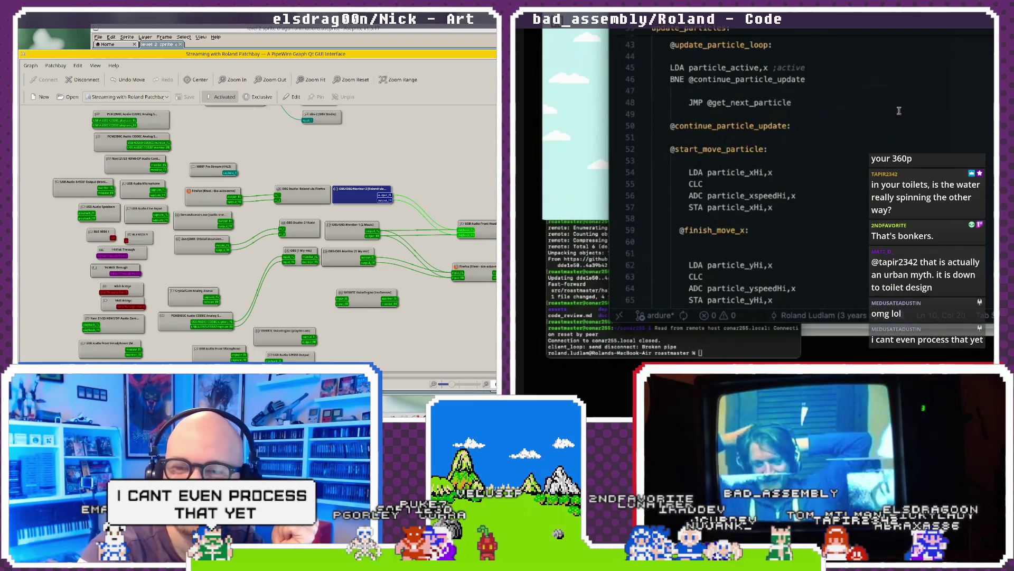
click(449, 30)
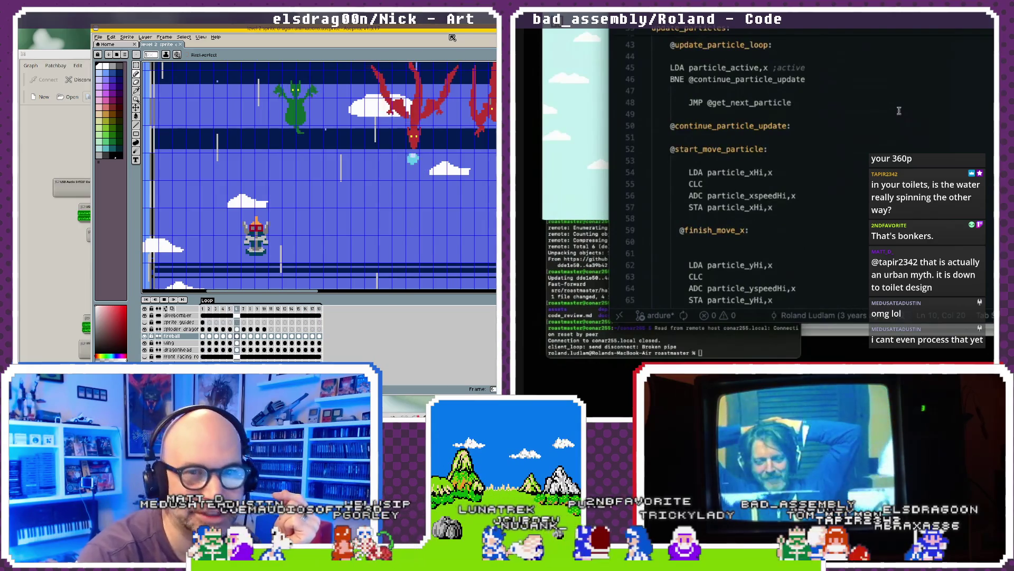
key(alt+Tab)
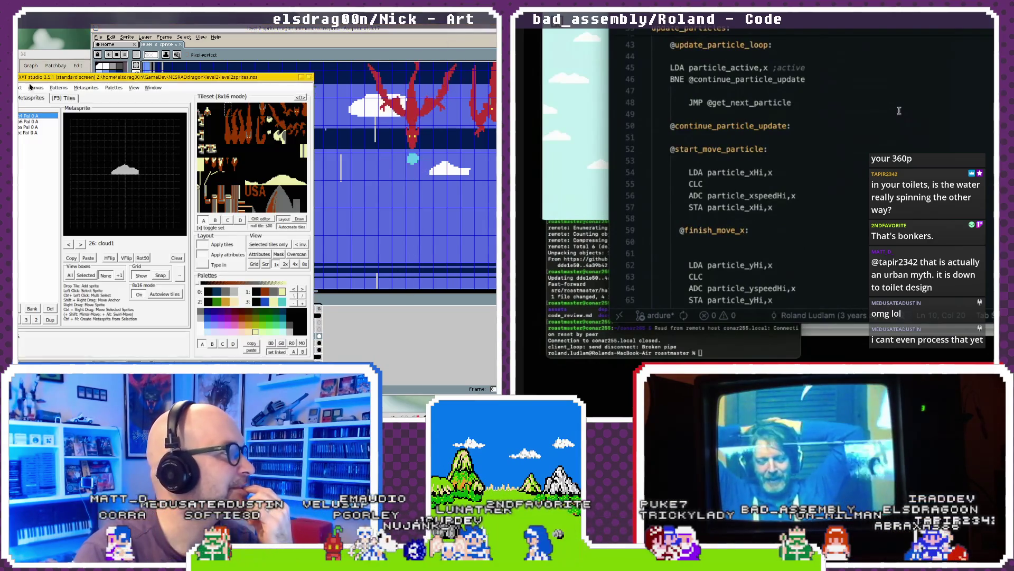
key(alt+Tab)
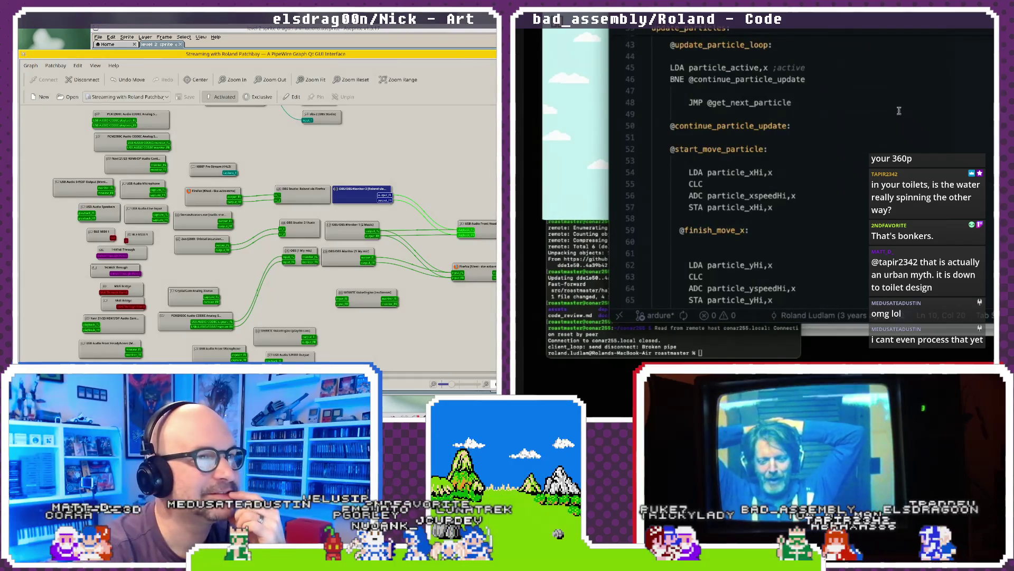
key(alt+Tab)
click(223, 82)
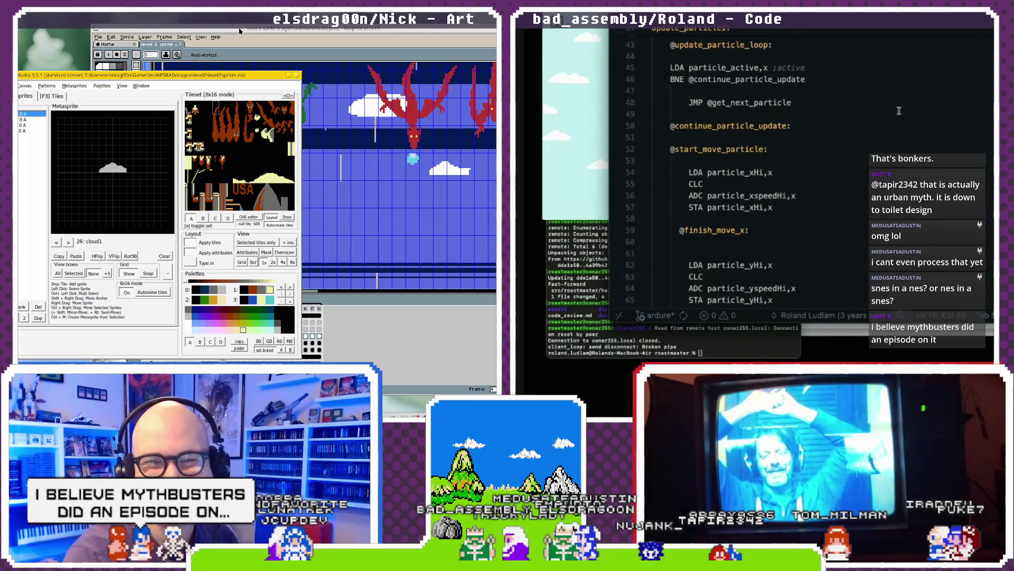
drag(226, 28, 236, 31)
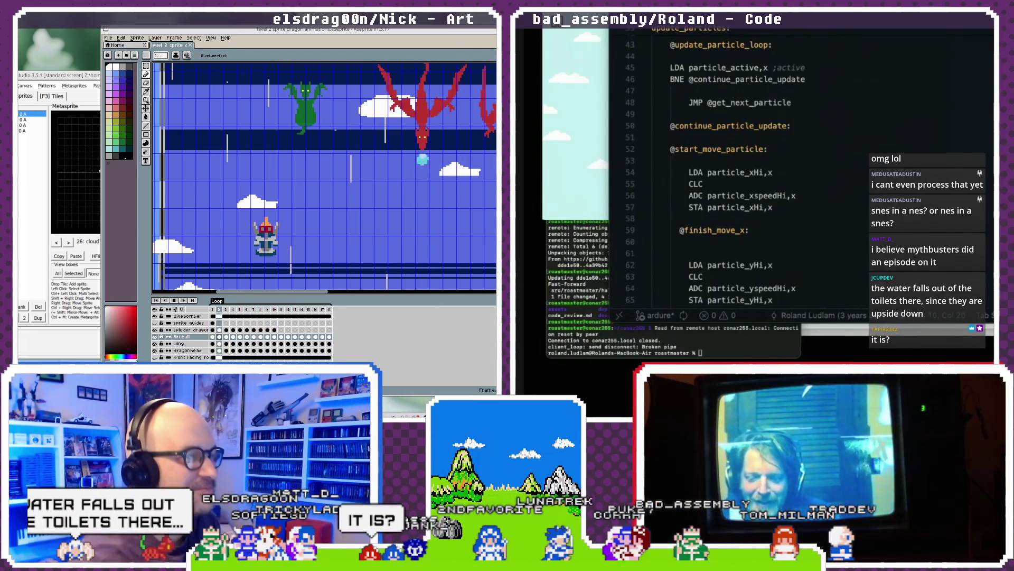
- Zoom the Aseprite canvas out to show both level screens and their clouds
scroll(334, 156, down, 2)
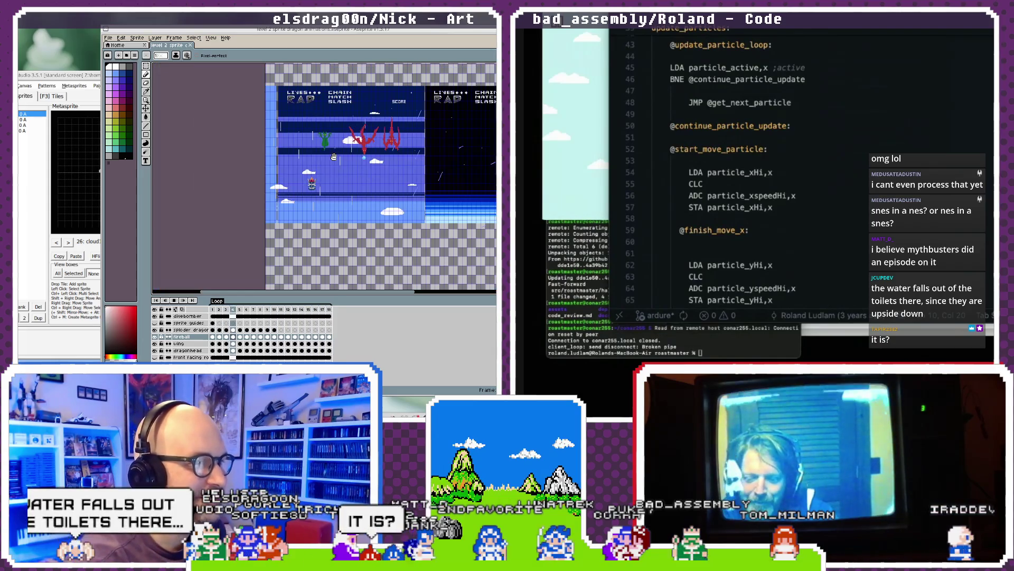
scroll(270, 172, down, 2)
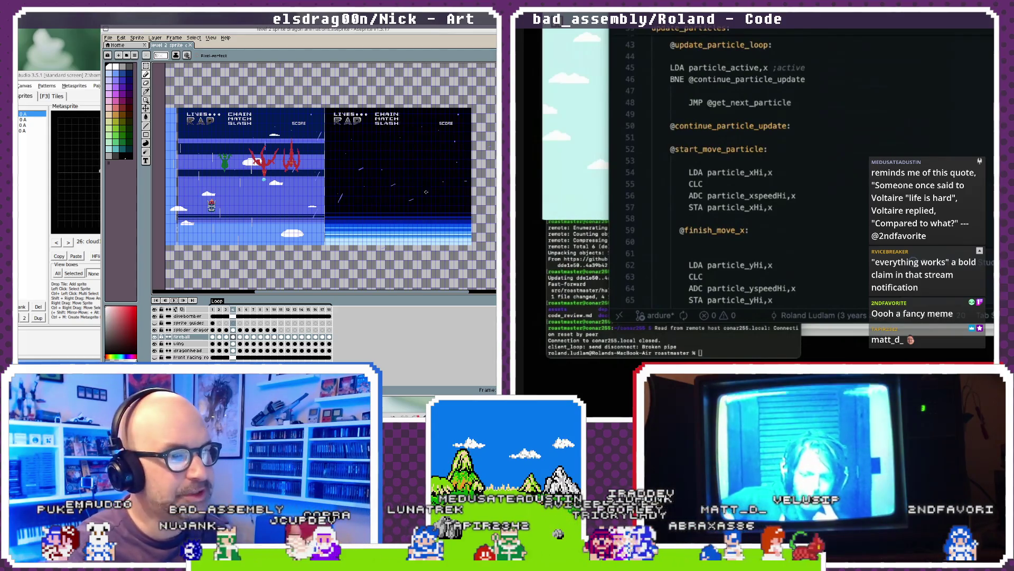
- Switch to the Move tool with V and select the clouds layer in the timeline
key(v)
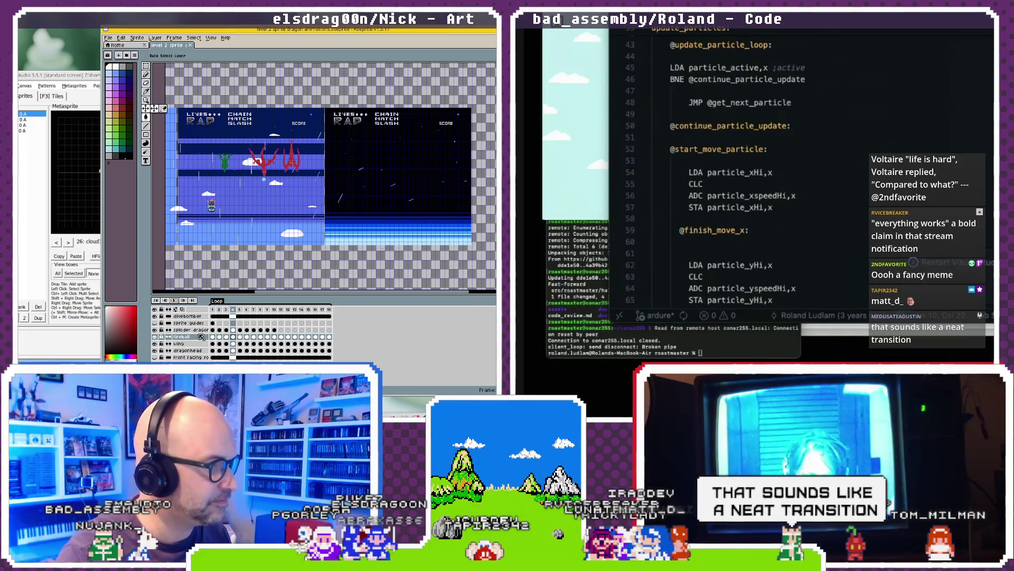
scroll(202, 341, down, 2)
scroll(202, 348, down, 1)
scroll(202, 358, down, 1)
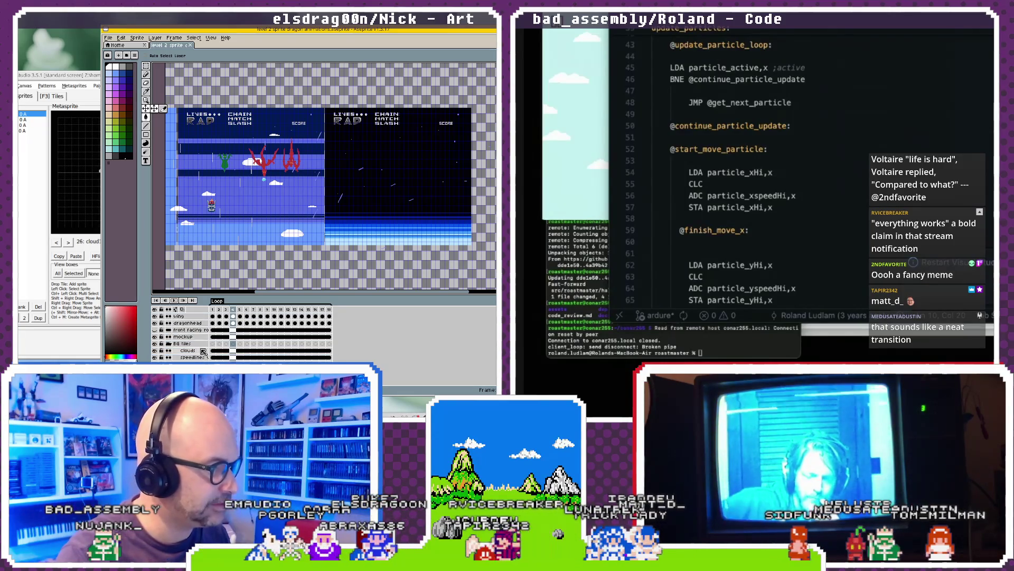
click(202, 351)
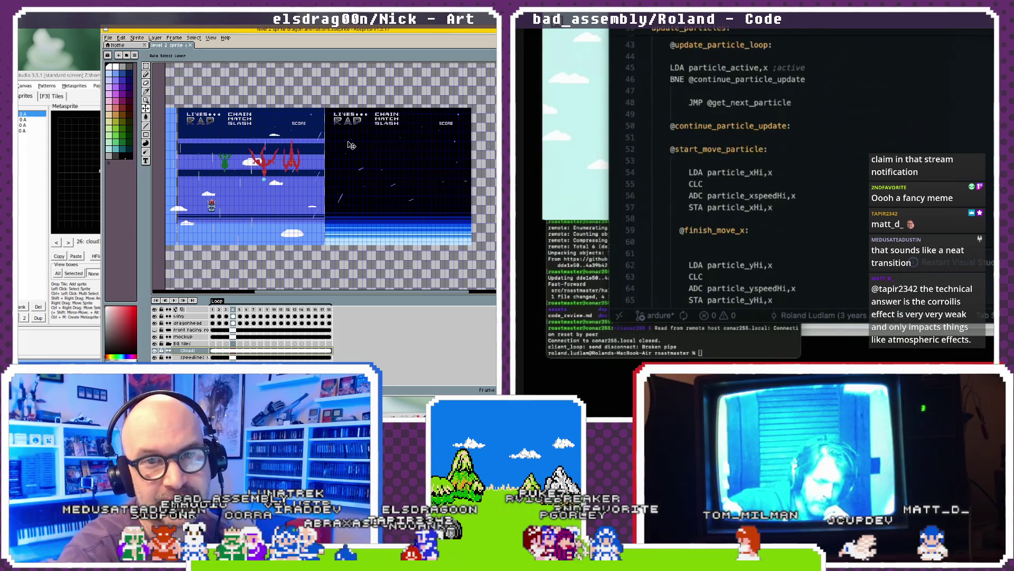
- Pan and zoom out so the cloudy dragon screen and dark starfield screen sit side by side
scroll(350, 144, up, 2)
drag(296, 129, 387, 120)
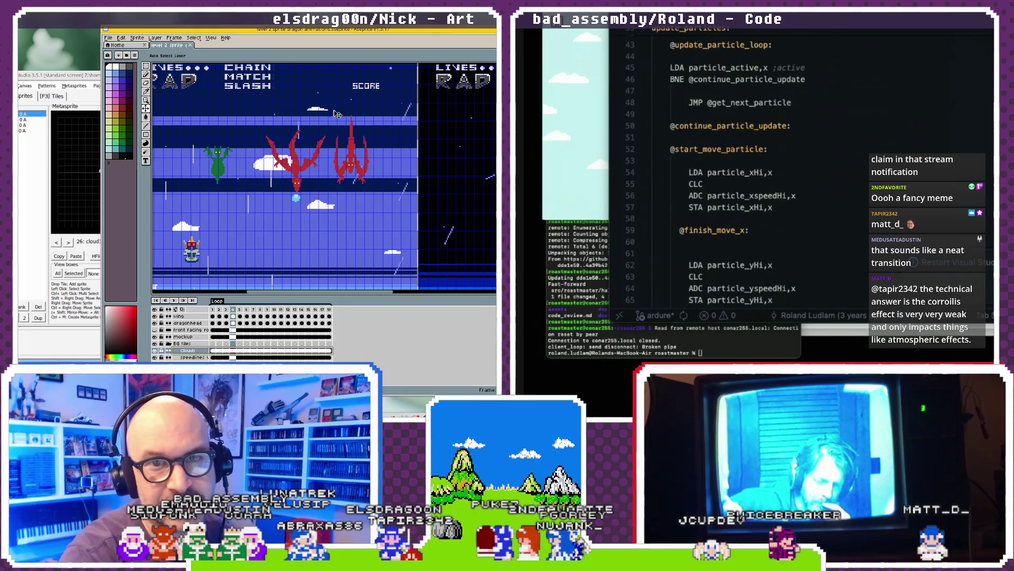
drag(342, 97, 404, 88)
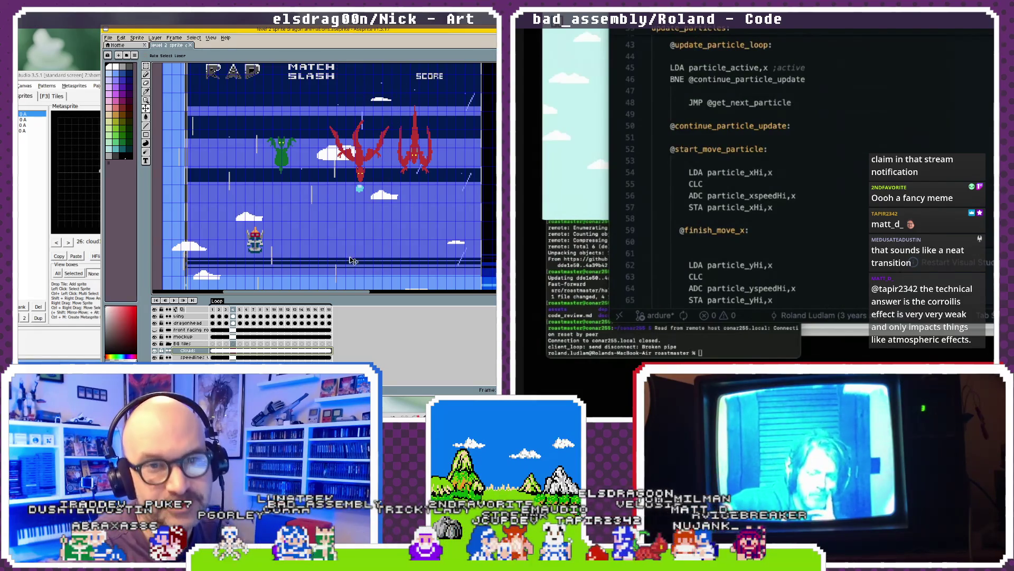
scroll(352, 210, down, 3)
scroll(351, 209, up, 3)
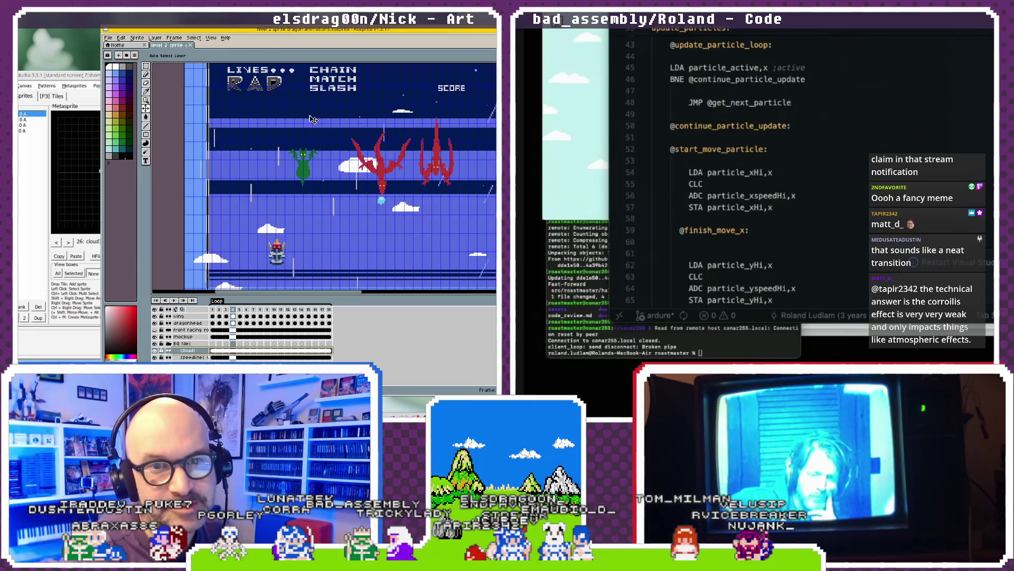
scroll(371, 195, down, 2)
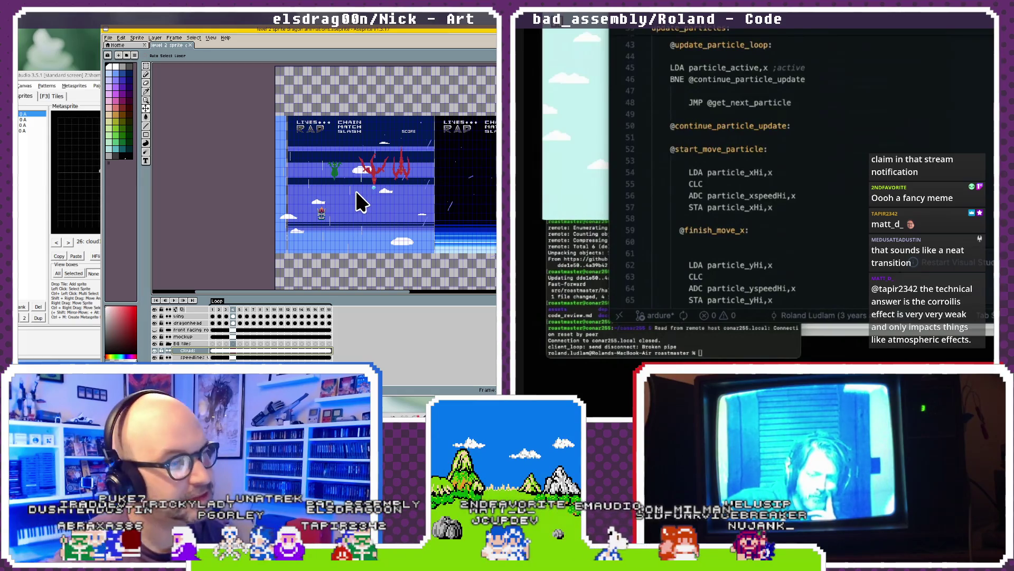
drag(361, 201, 267, 183)
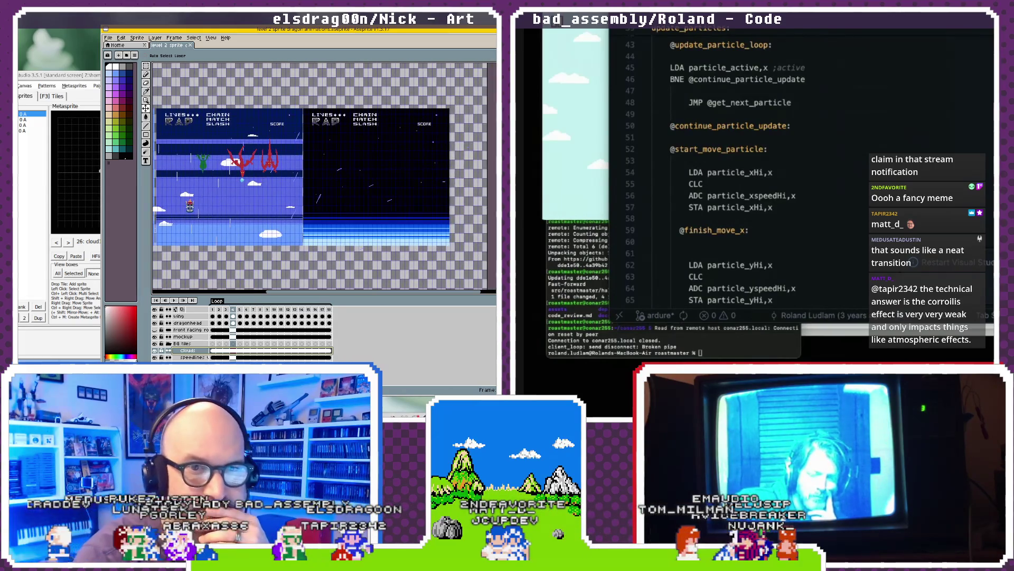
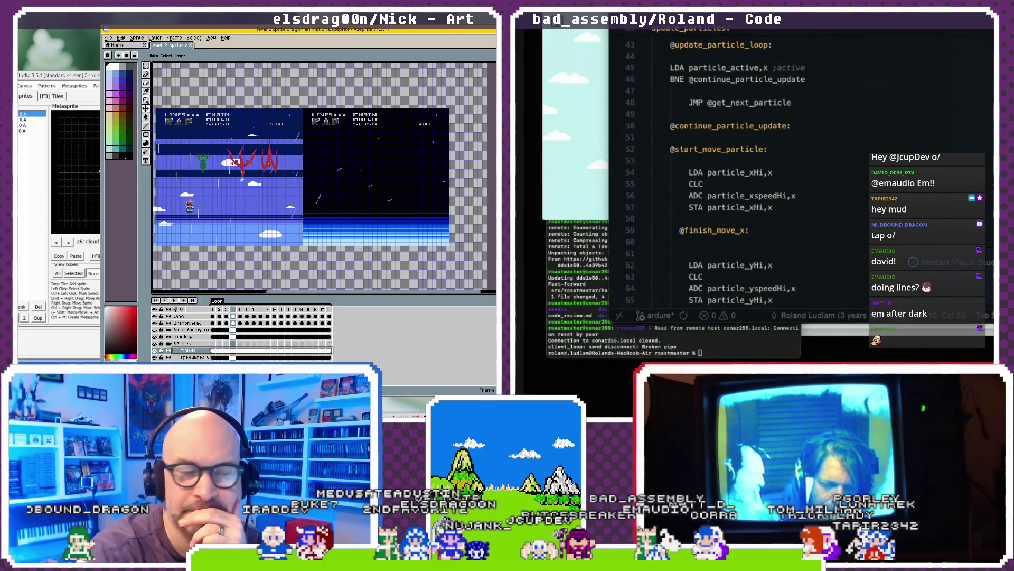
- Clear the timeline range and slide only the background tiles layer right, leaving sprites and clouds in place
scroll(418, 233, up, 1)
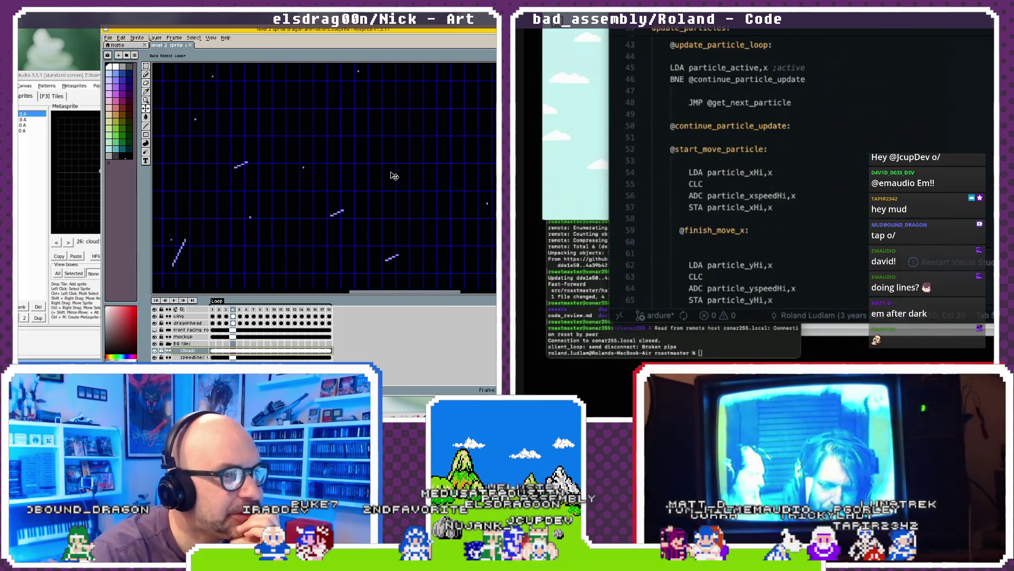
scroll(412, 222, down, 3)
scroll(404, 203, down, 2)
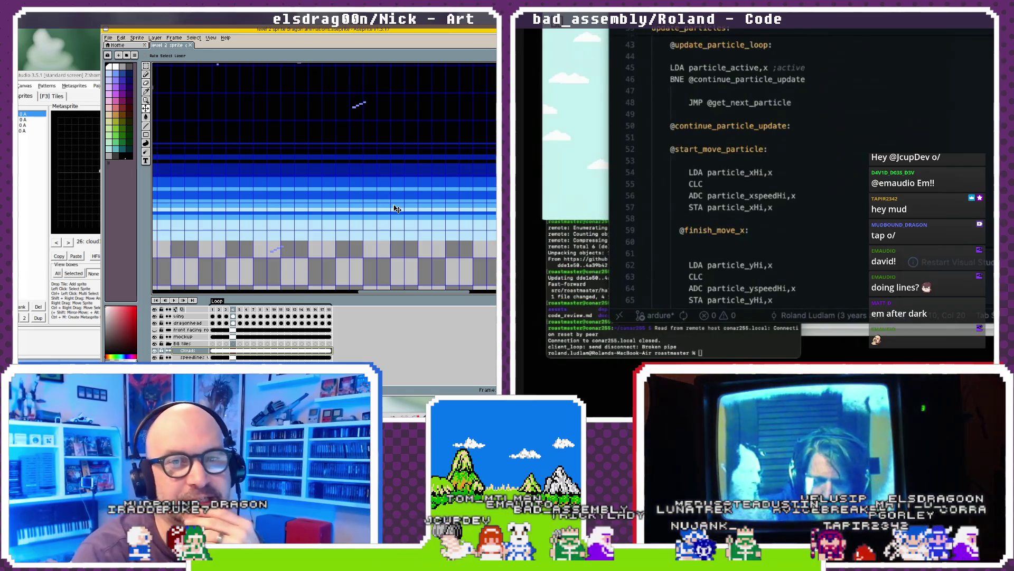
scroll(396, 209, down, 2)
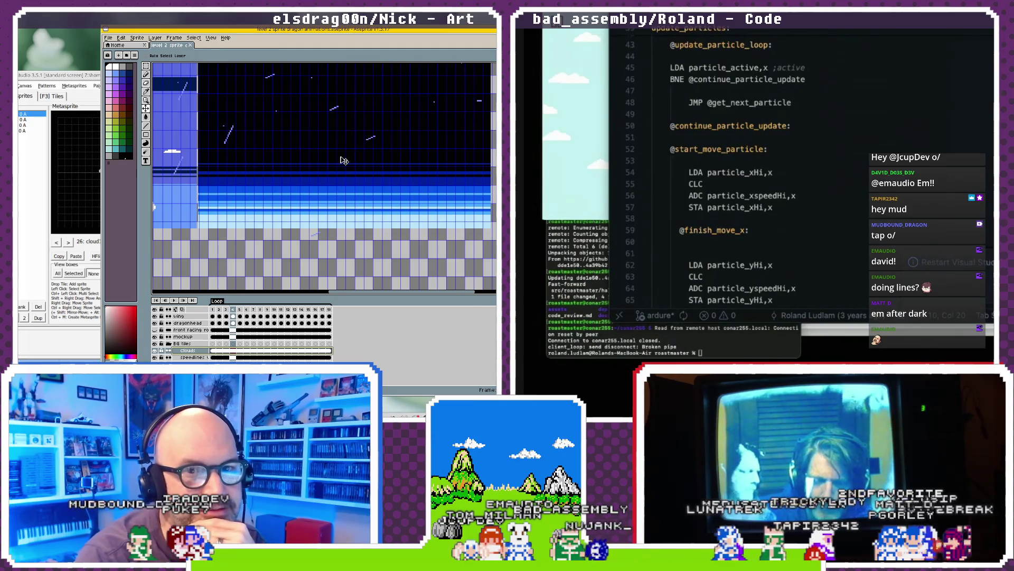
scroll(365, 154, down, 1)
scroll(396, 197, down, 2)
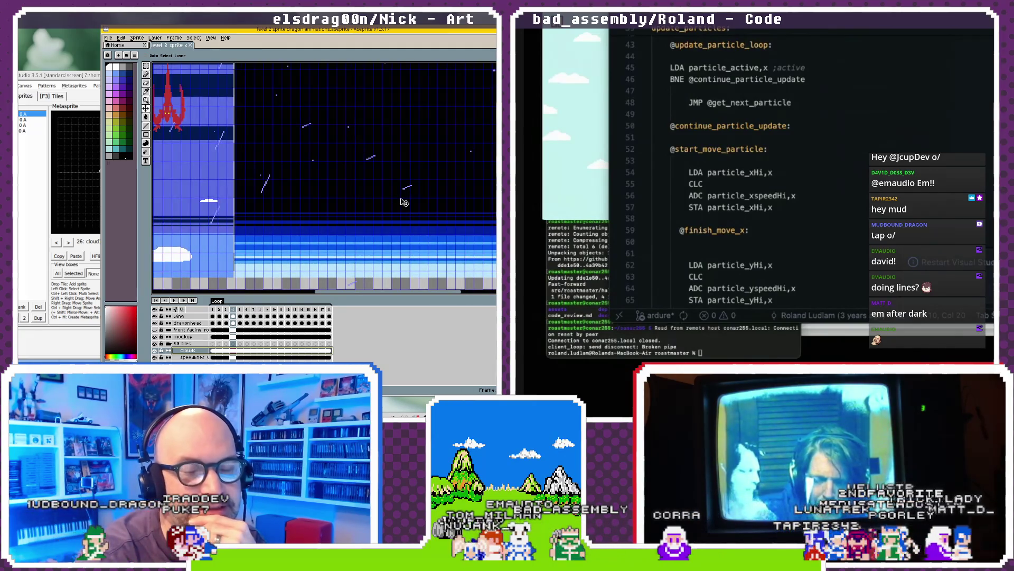
scroll(420, 197, down, 1)
drag(279, 186, 281, 187)
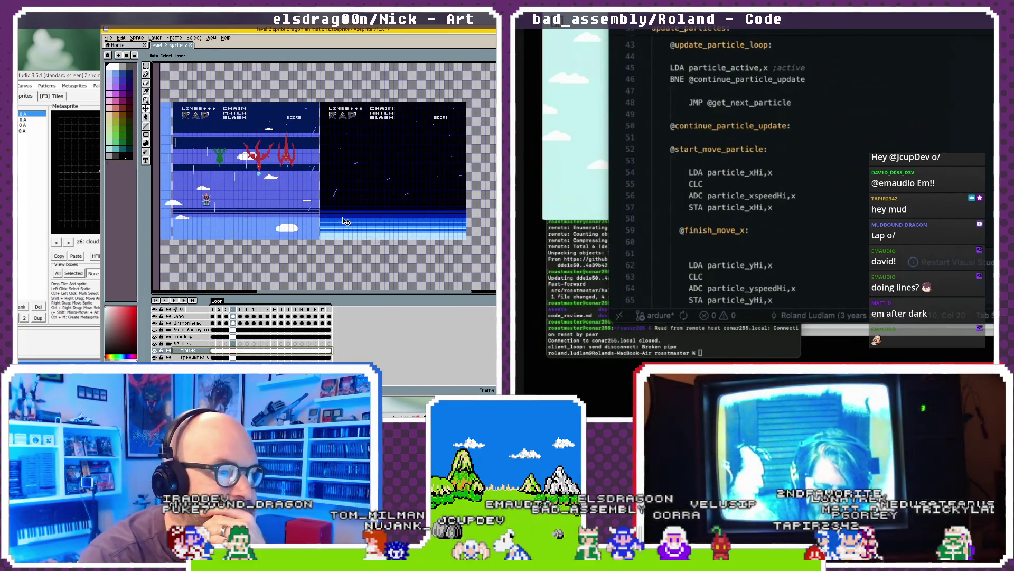
key(Escape)
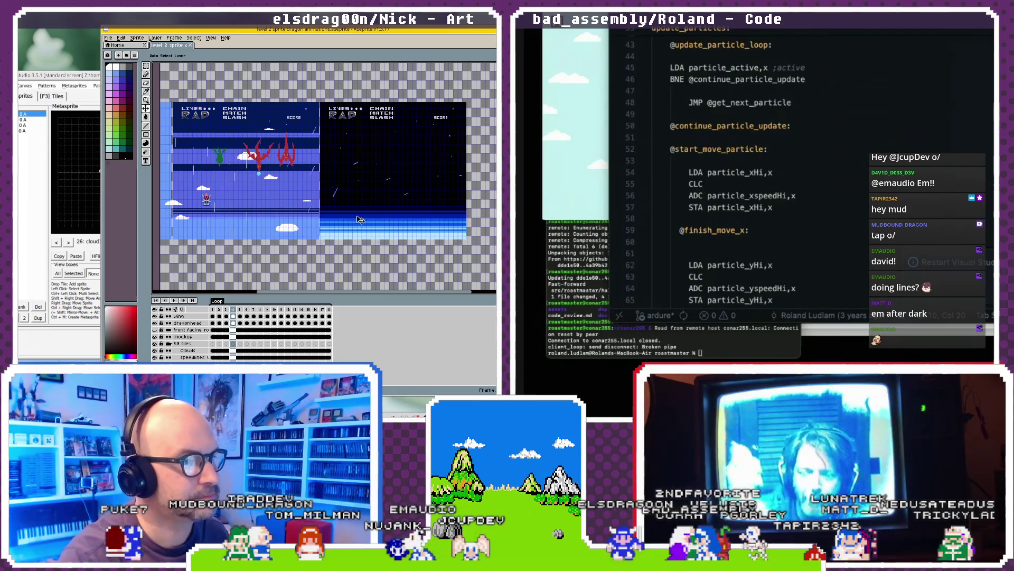
mouse_move(360, 220)
mouse_down()
mouse_move(447, 222)
mouse_move(432, 222)
mouse_up()
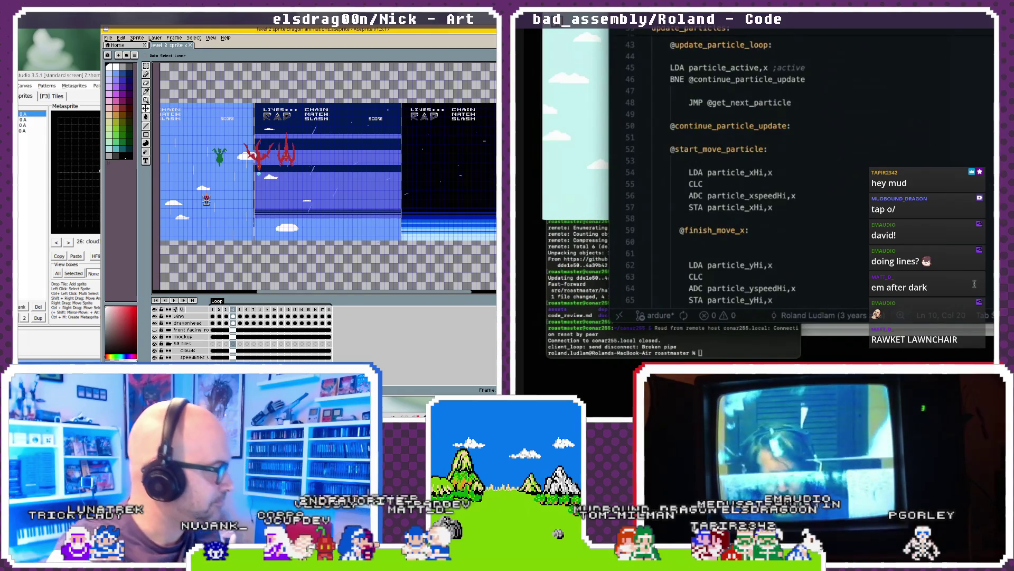
- Launch Krita and set up a new document 512 px wide by 1024 px tall
key(super)
click(59, 250)
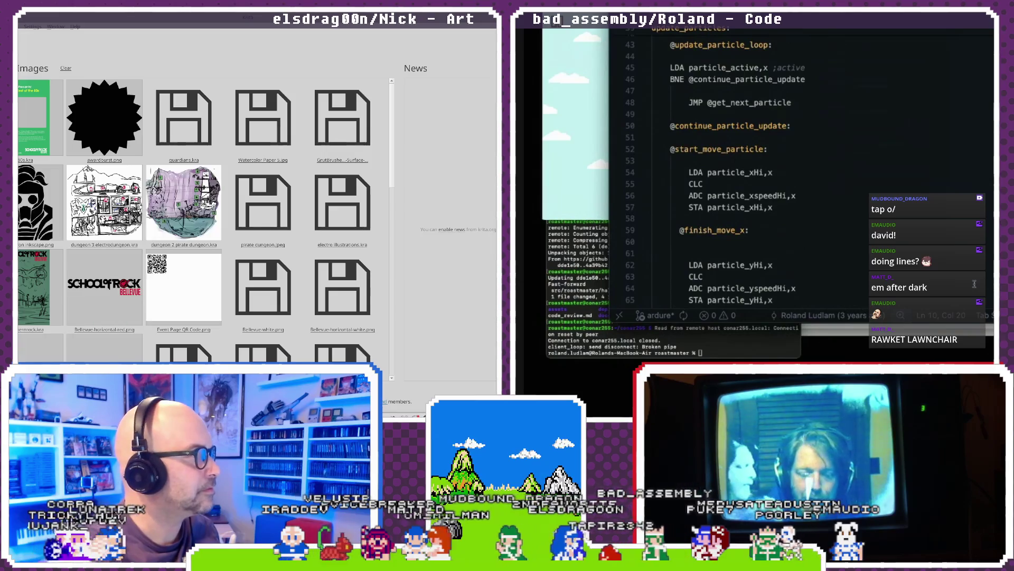
key(alt+f)
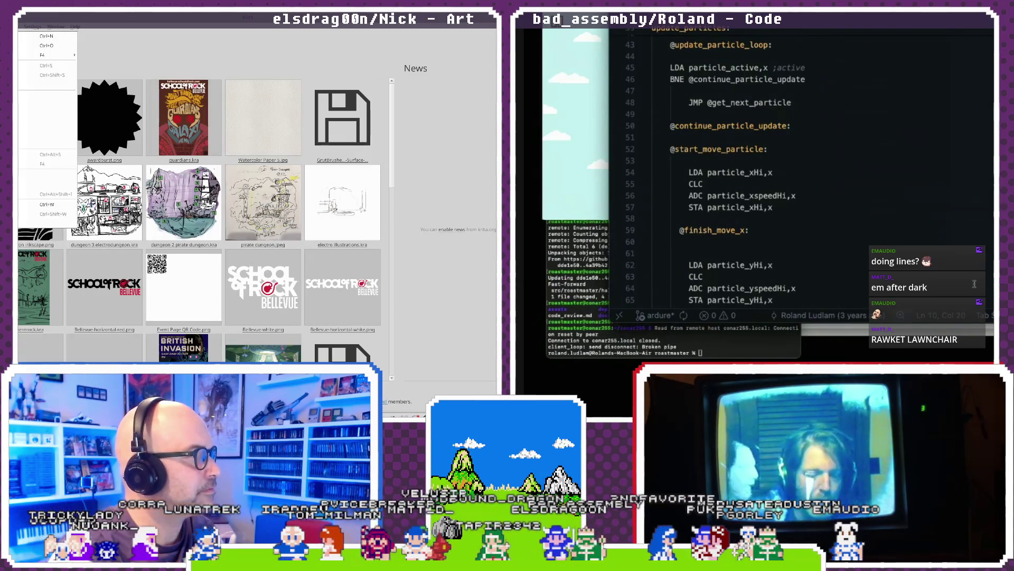
key(Return)
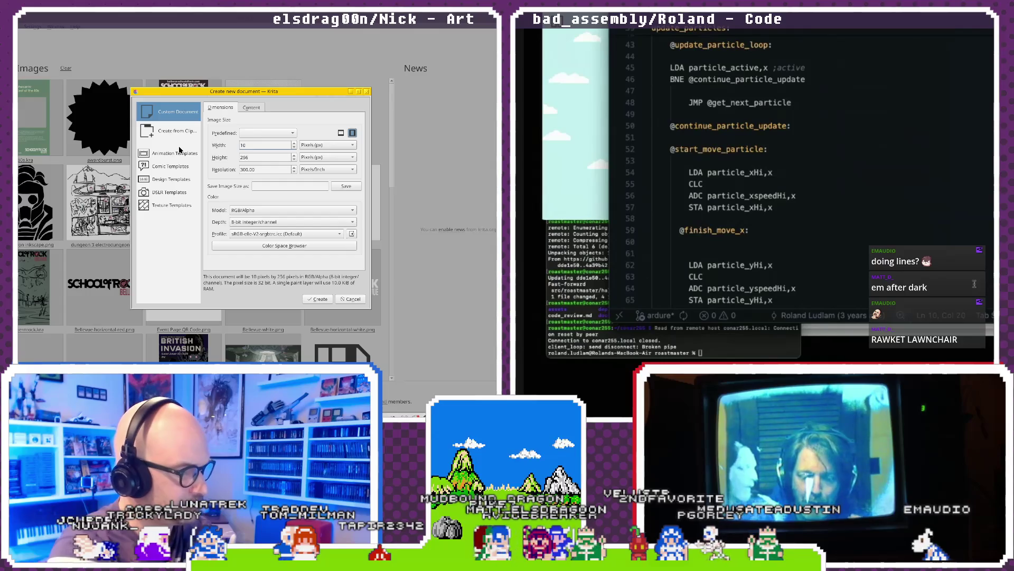
text(24)
key(ctrl+a)
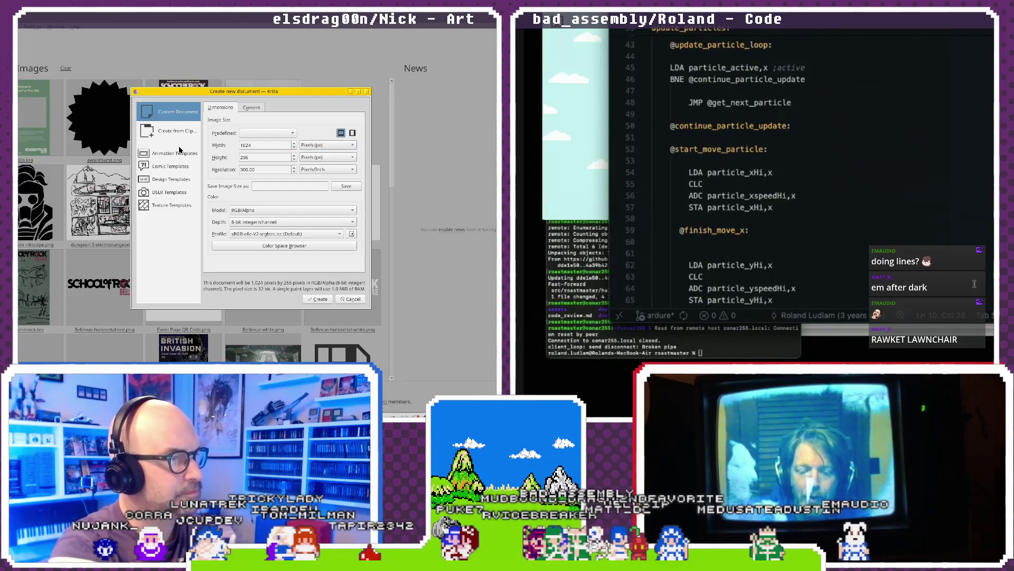
text(512)
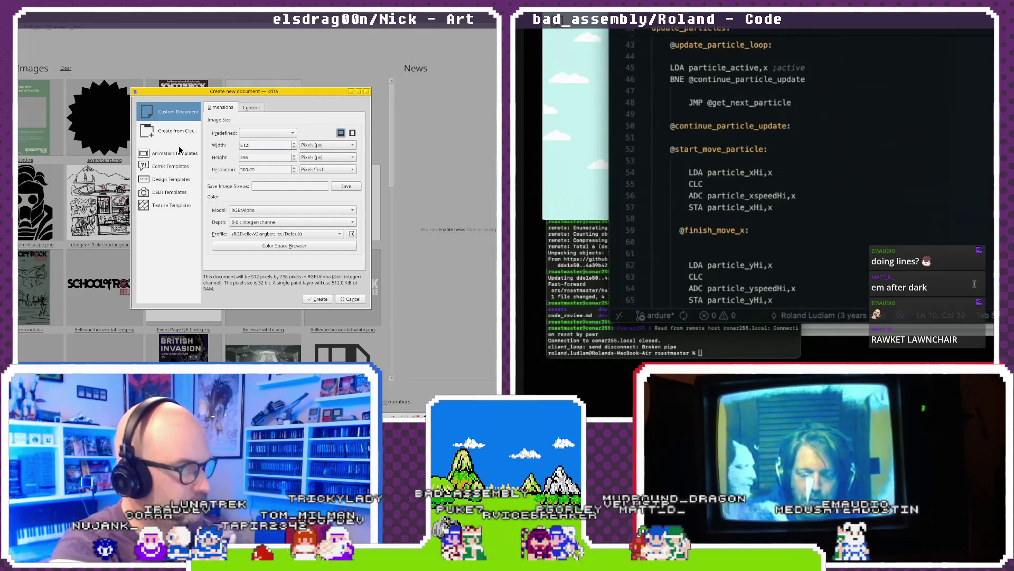
key(Tab)
text(1024)
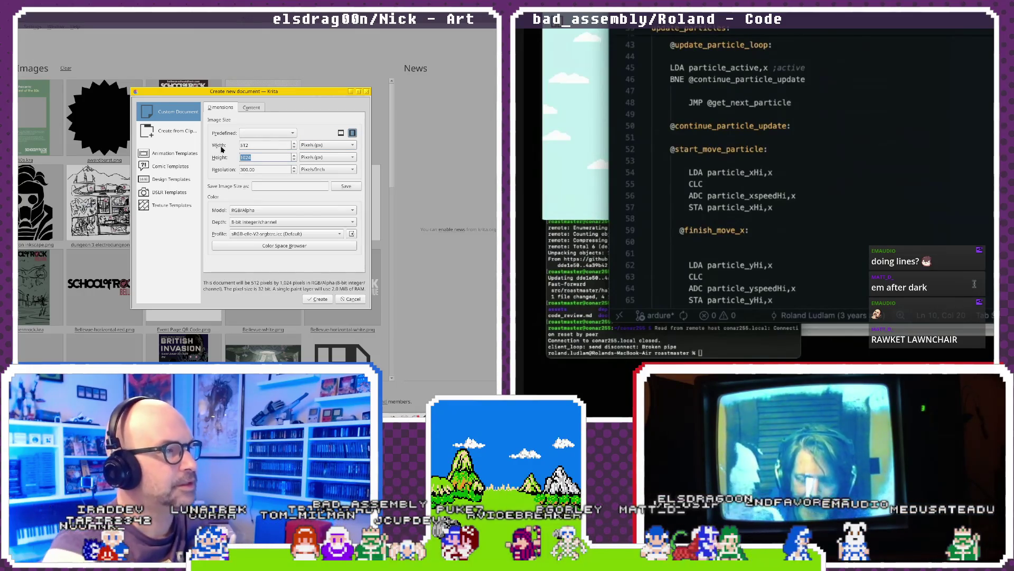
click(319, 299)
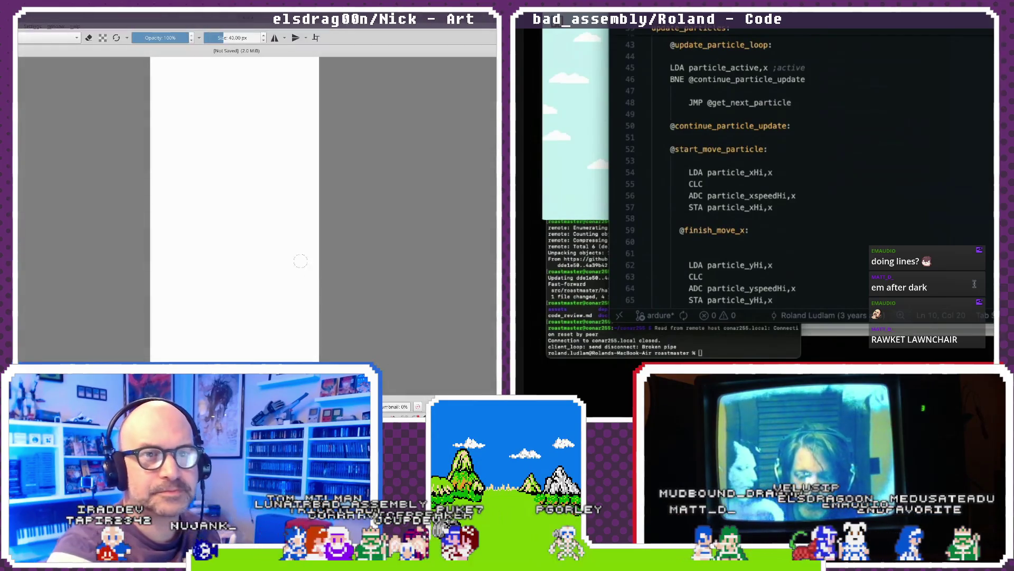
scroll(233, 199, down, 3)
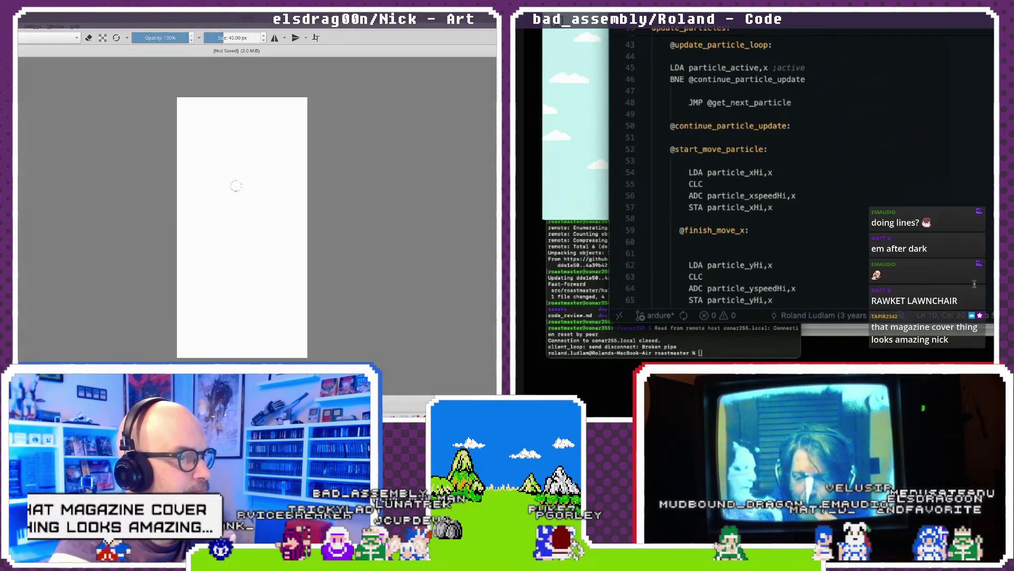
scroll(243, 194, left, 1)
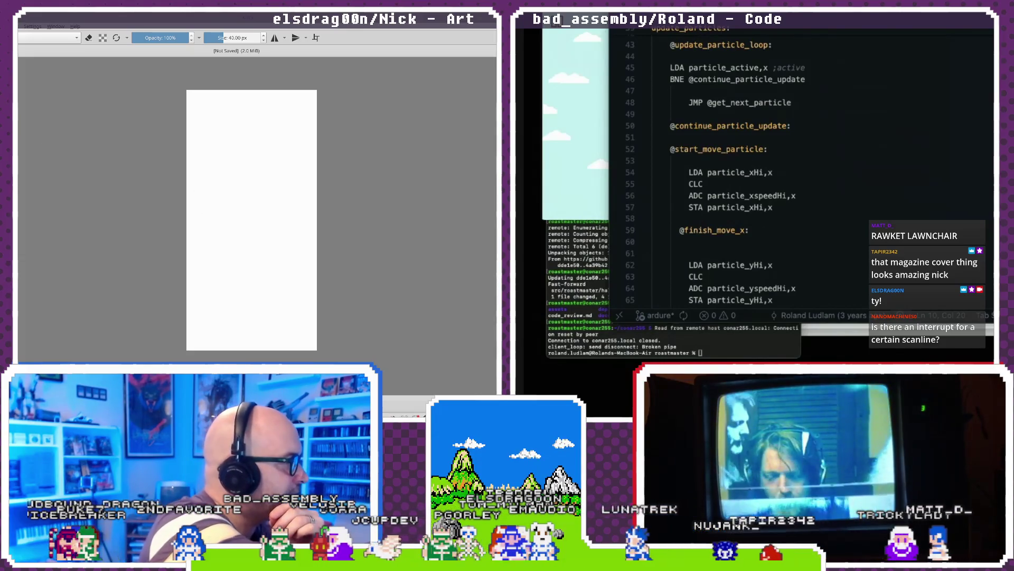
- Scale the image to 1024 × 1024 pixels with Constrain proportions turned off
key(alt+i)
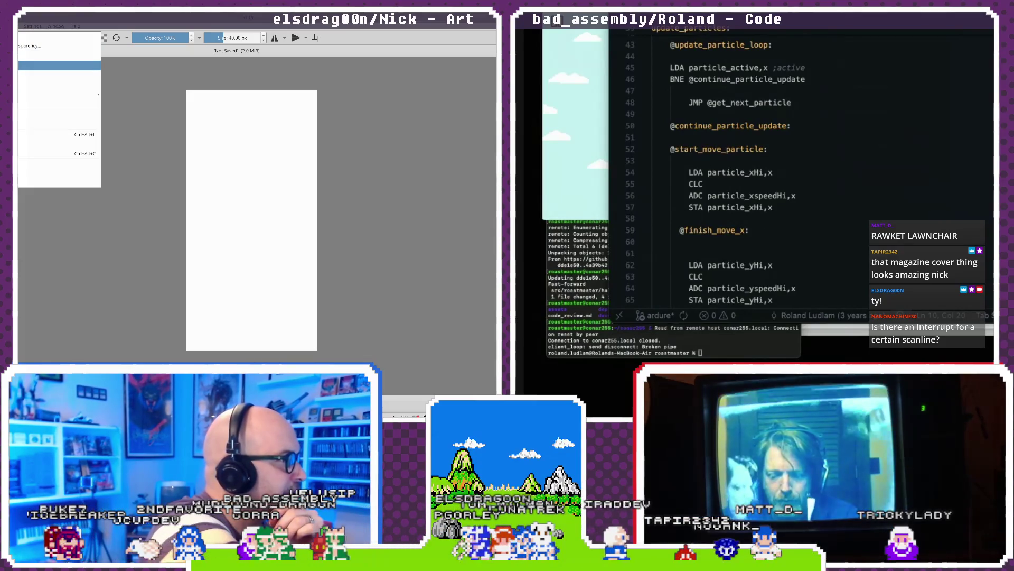
key(Return)
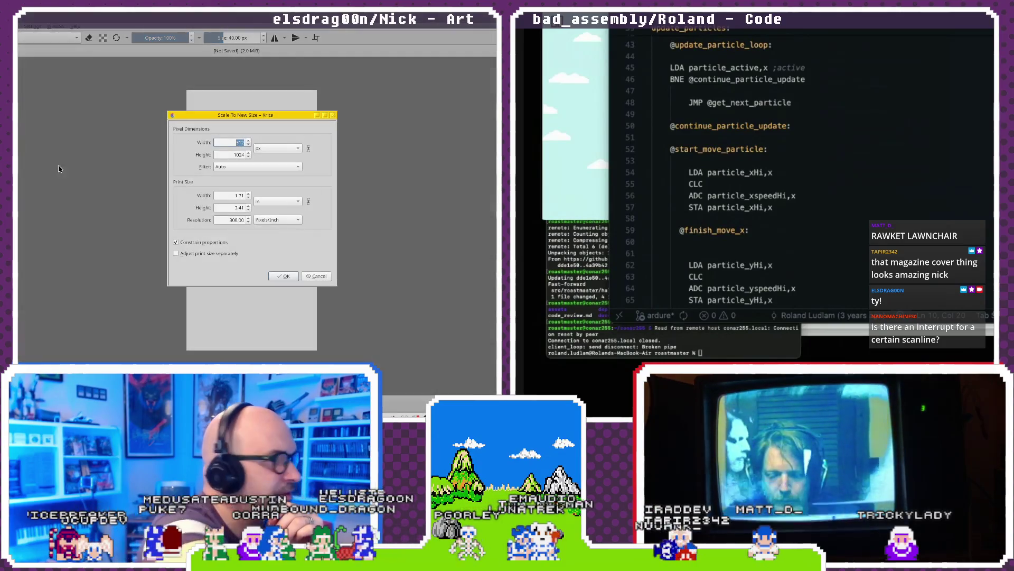
text(1024)
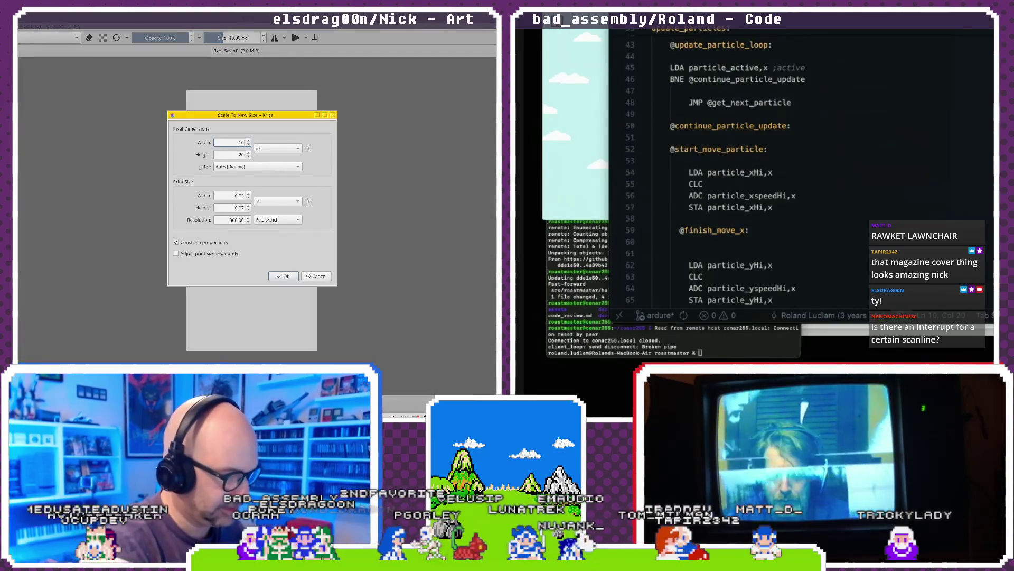
click(309, 149)
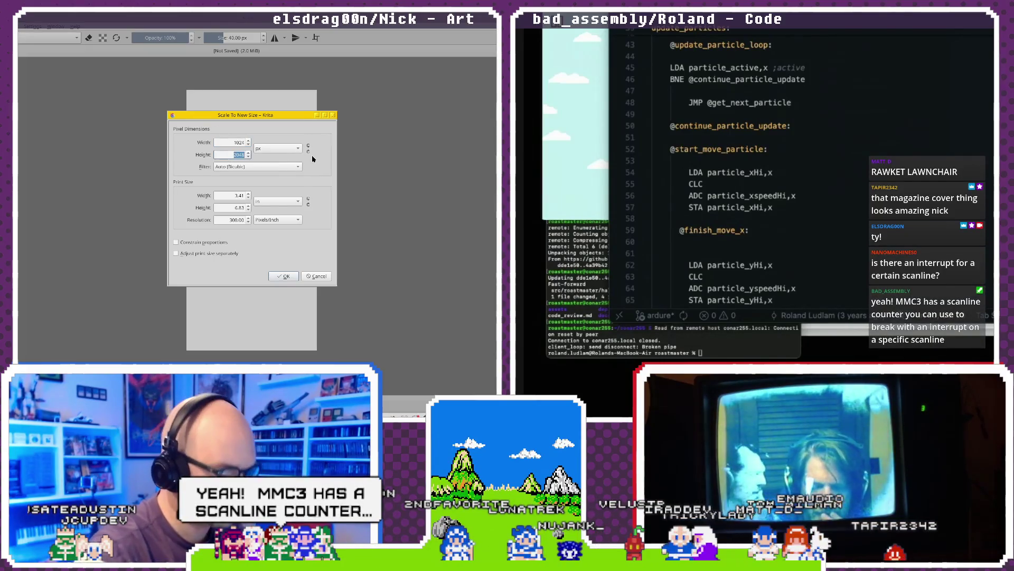
text(1024)
key(Return)
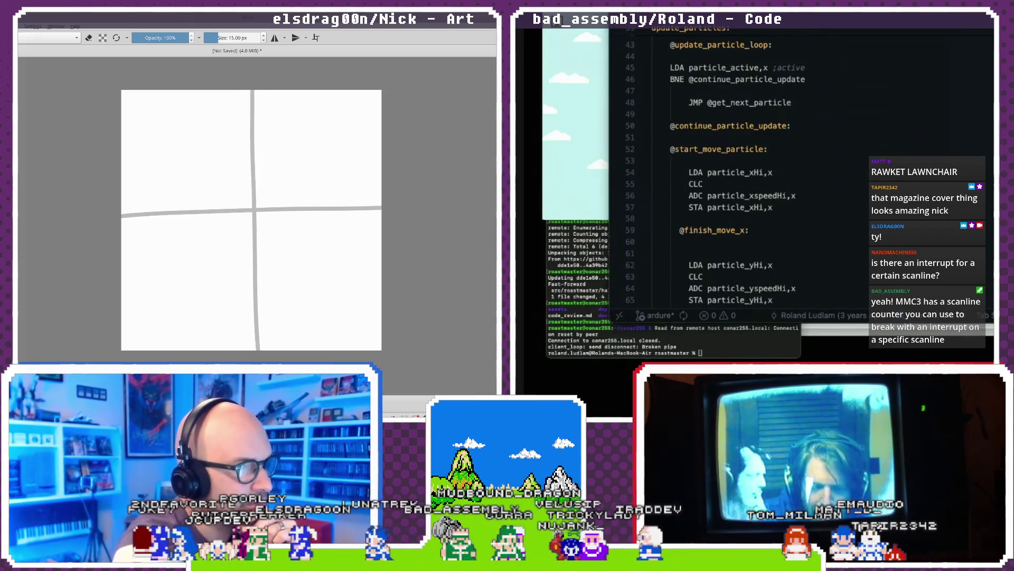
- Undo the rough horizontal divider and redraw it across the middle of the page
key(ctrl+z)
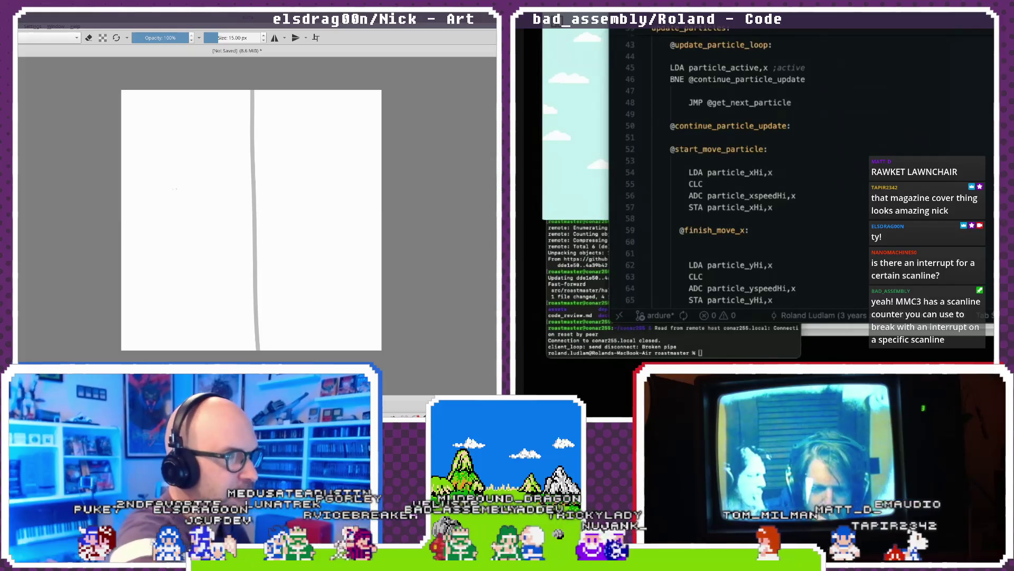
drag(123, 219, 380, 217)
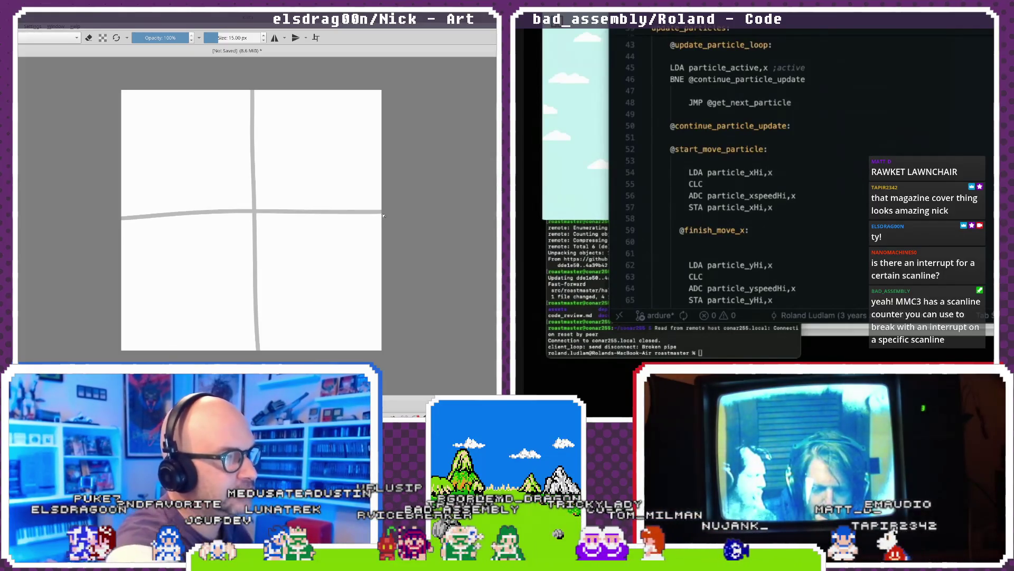
key(ctrl+z)
drag(123, 219, 381, 217)
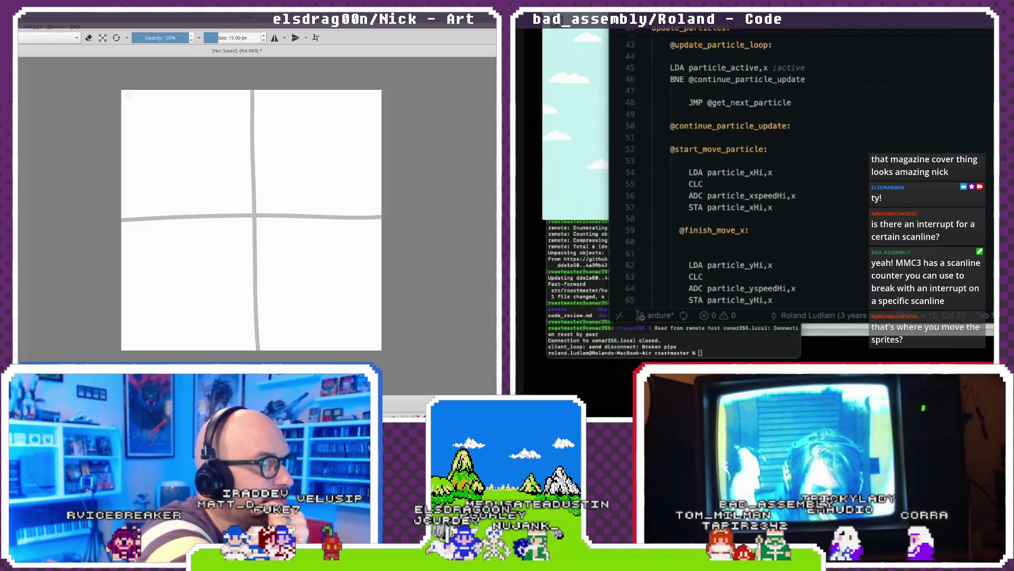
- Draw grey borders around the top-left panel and the left and top edges of the top-right panel
mouse_move(124, 94)
mouse_down()
mouse_move(246, 95)
mouse_move(250, 347)
mouse_up()
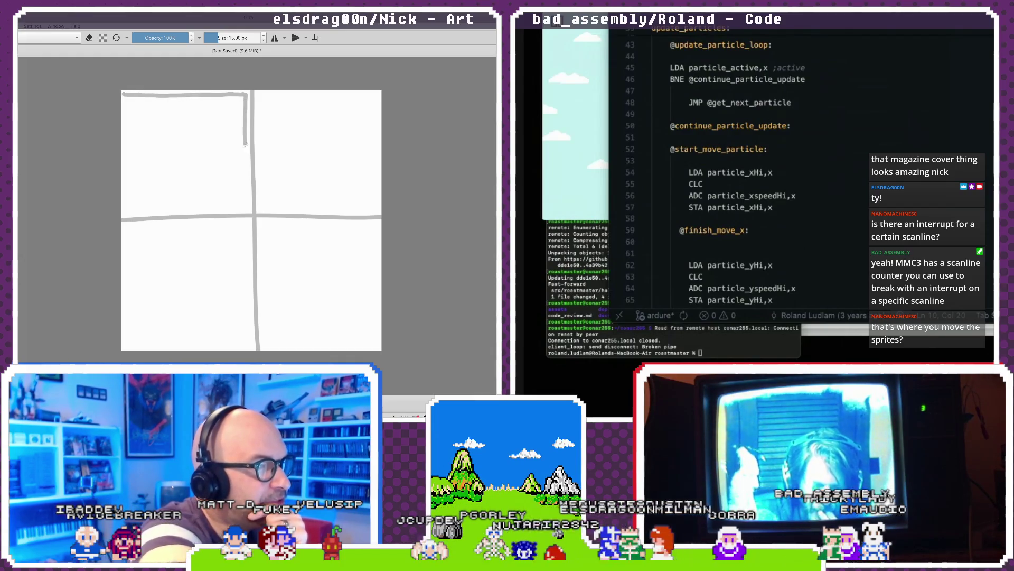
mouse_move(125, 96)
mouse_down()
mouse_move(129, 342)
mouse_move(247, 341)
mouse_up()
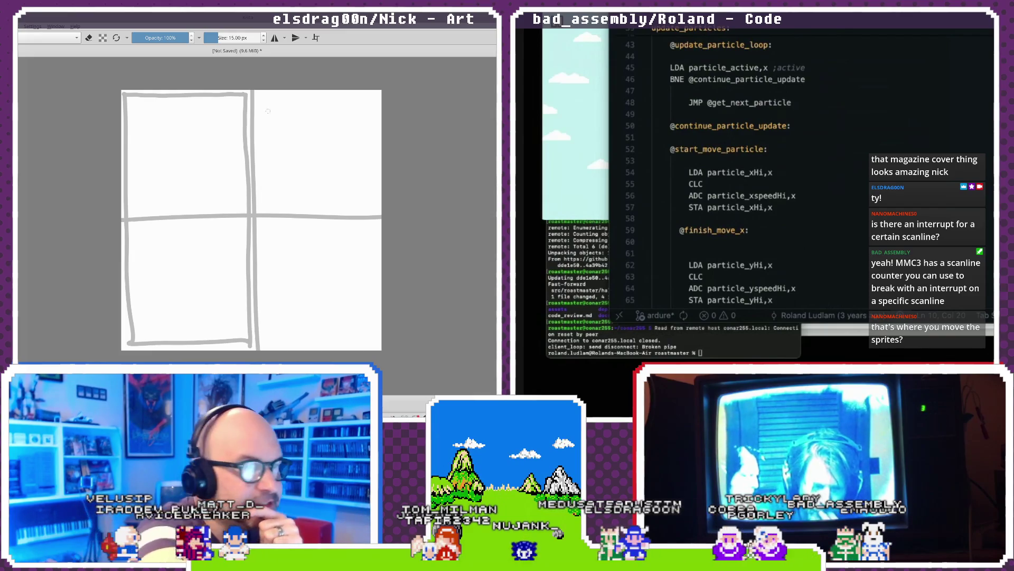
drag(262, 113, 264, 344)
mouse_move(260, 95)
mouse_down()
mouse_move(375, 94)
mouse_move(371, 336)
mouse_up()
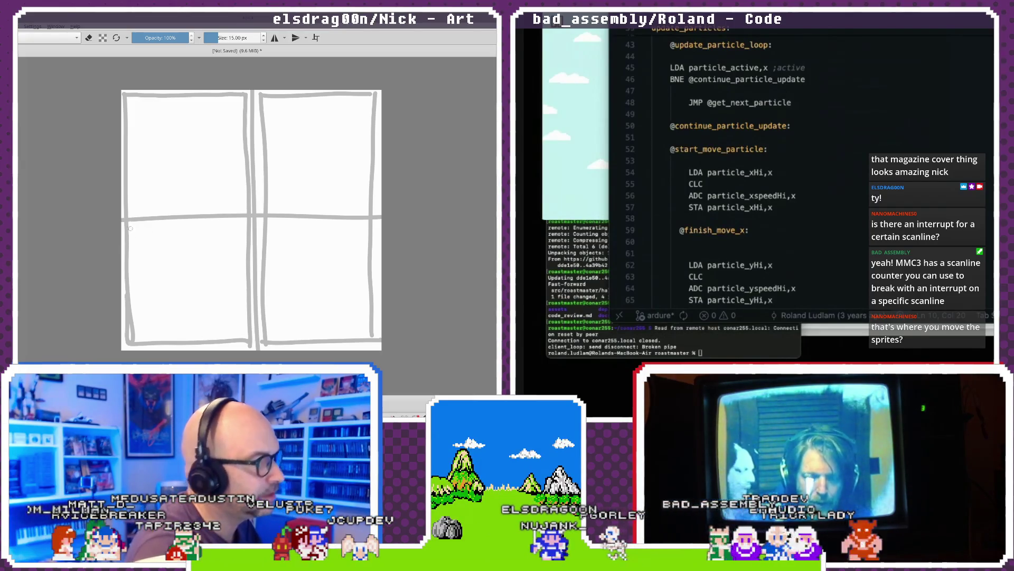
- Add a new paint layer, select a strip in the lower-left panel, and paint a 16 px grey stroke
key(alt+l)
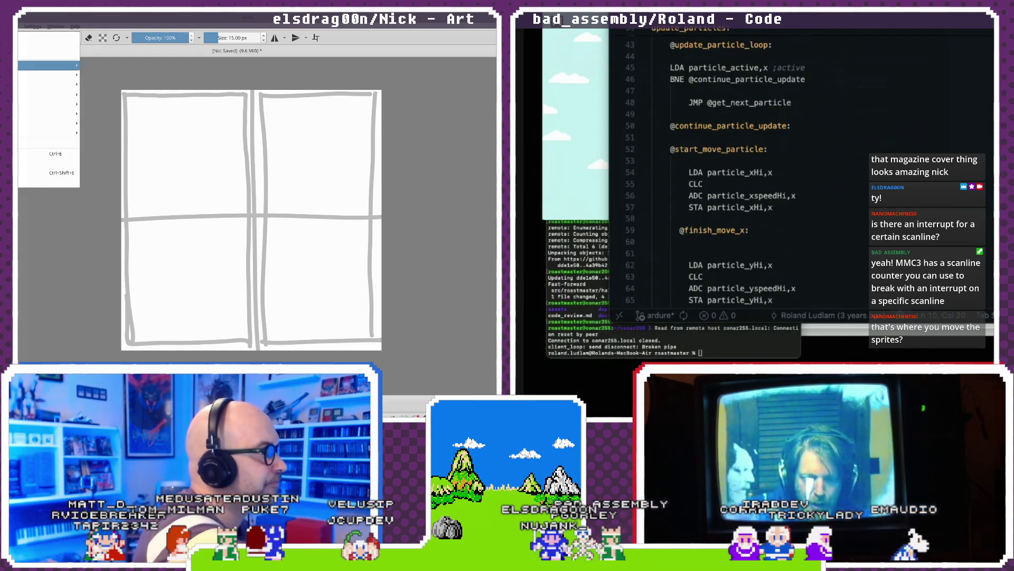
mouse_move(63, 66)
click(132, 67)
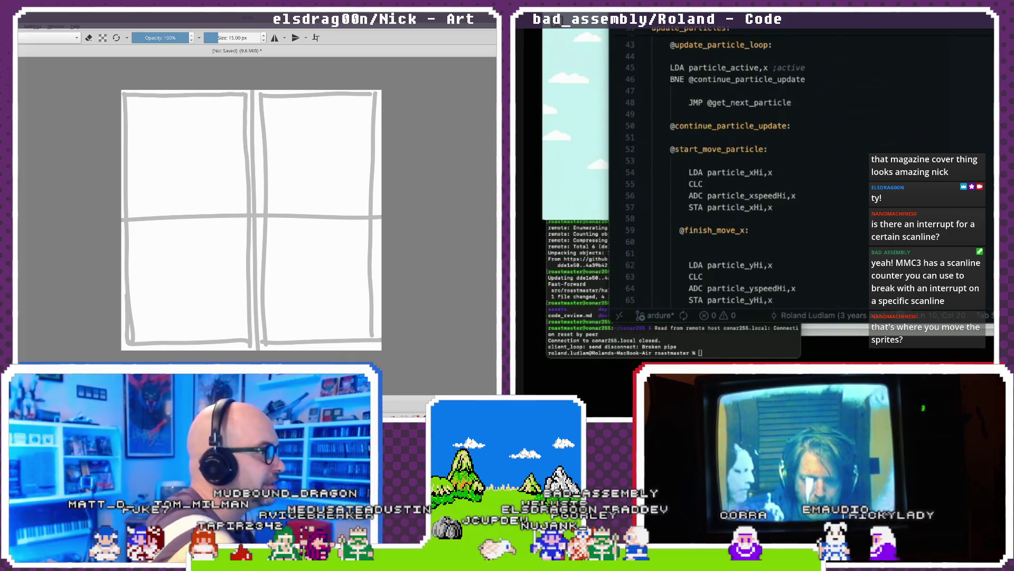
drag(247, 237, 248, 238)
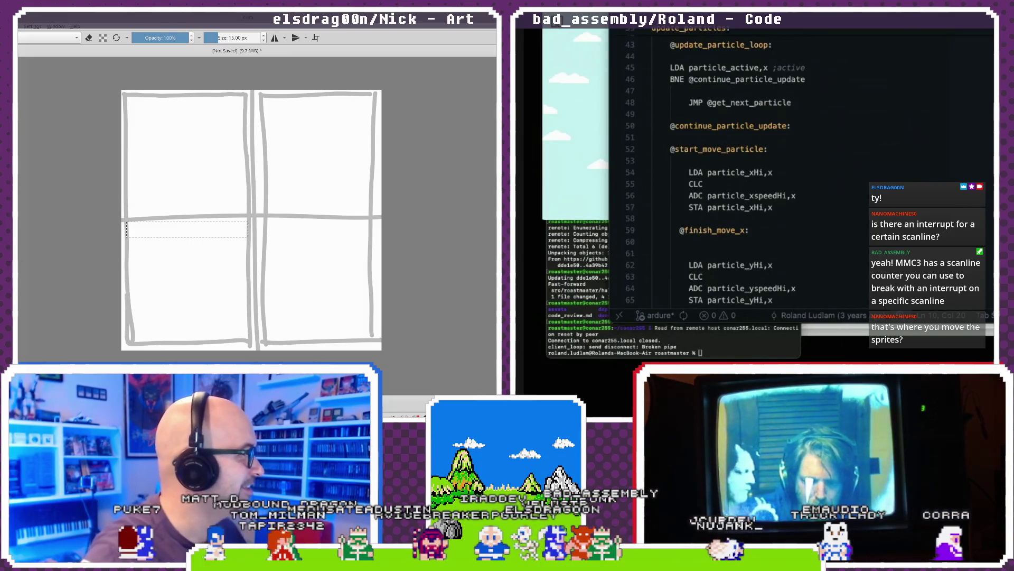
key(bracketright)
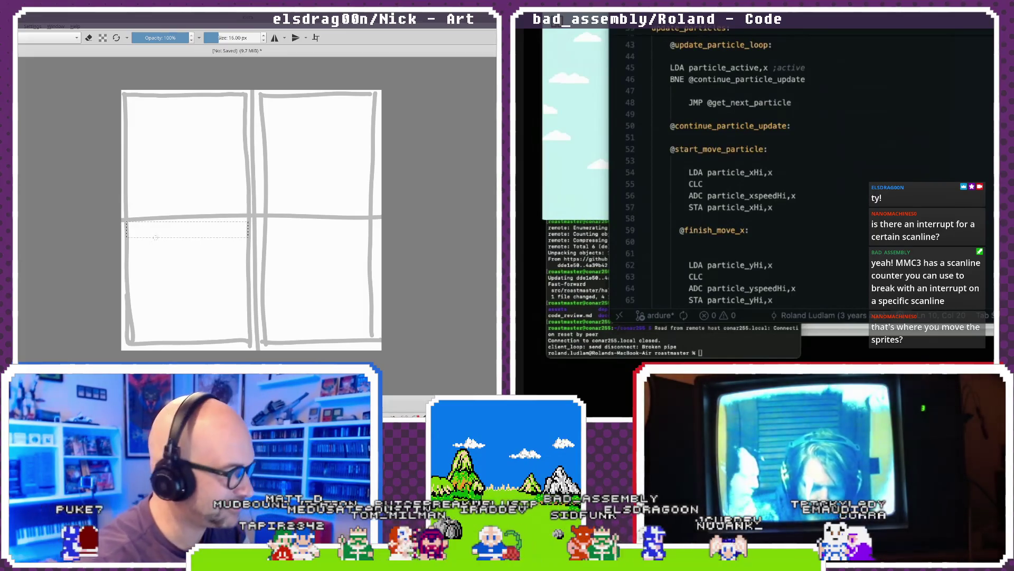
drag(156, 236, 159, 194)
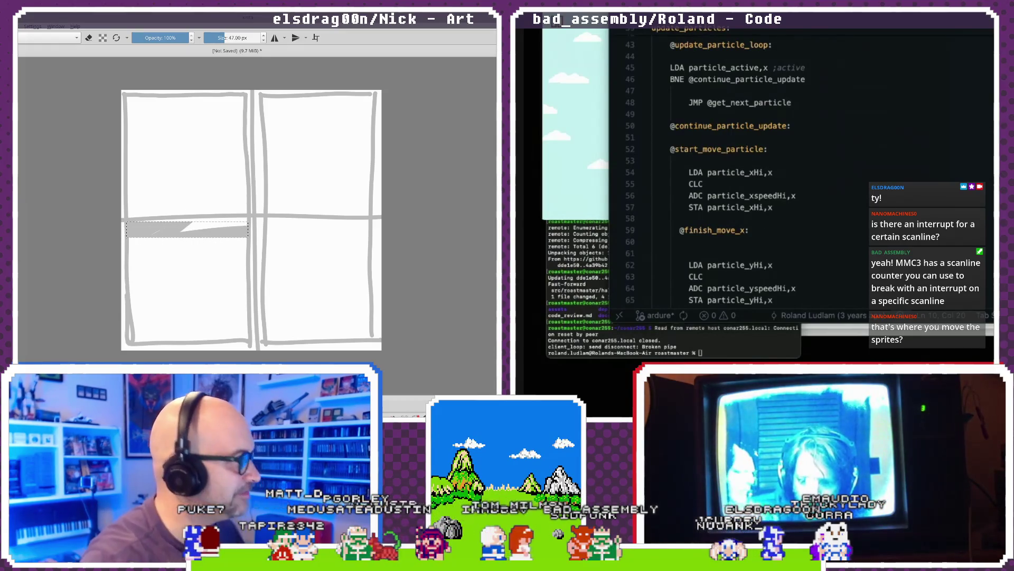
- Paint two blue bands and shift the lower band's hue to deep blue
key(alt+i)
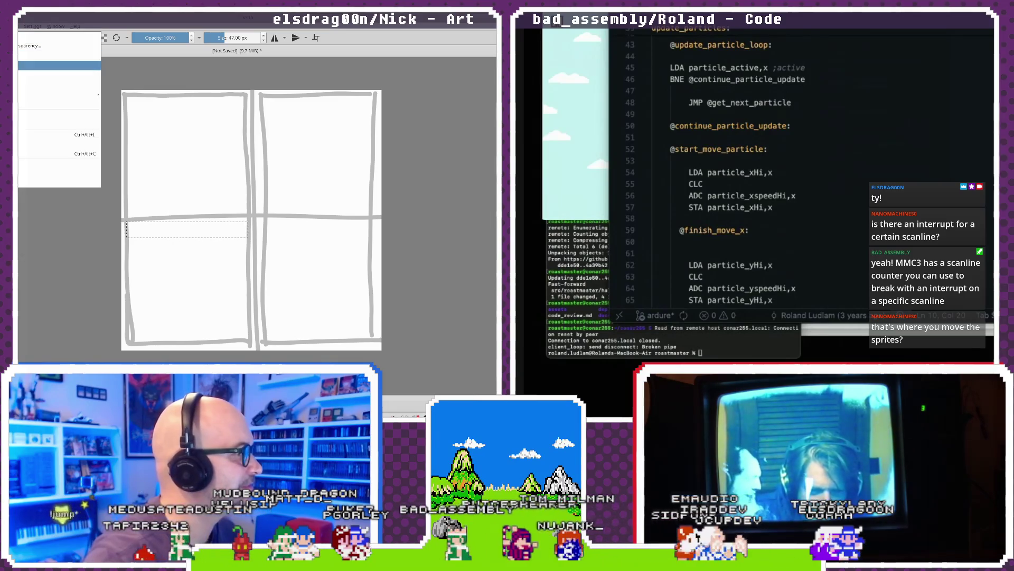
key(Escape)
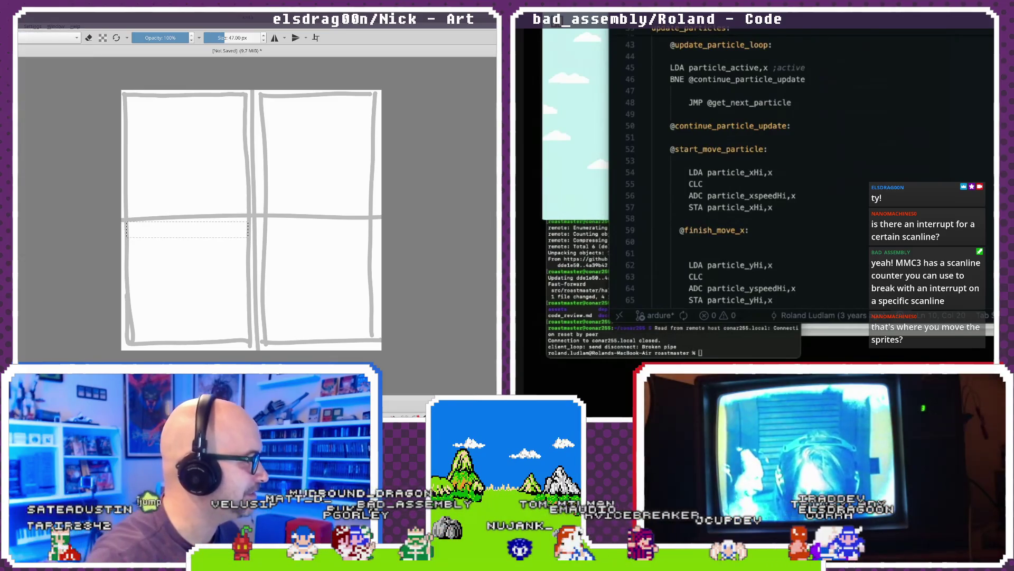
mouse_move(132, 228)
mouse_down()
mouse_move(147, 241)
mouse_move(243, 230)
mouse_up()
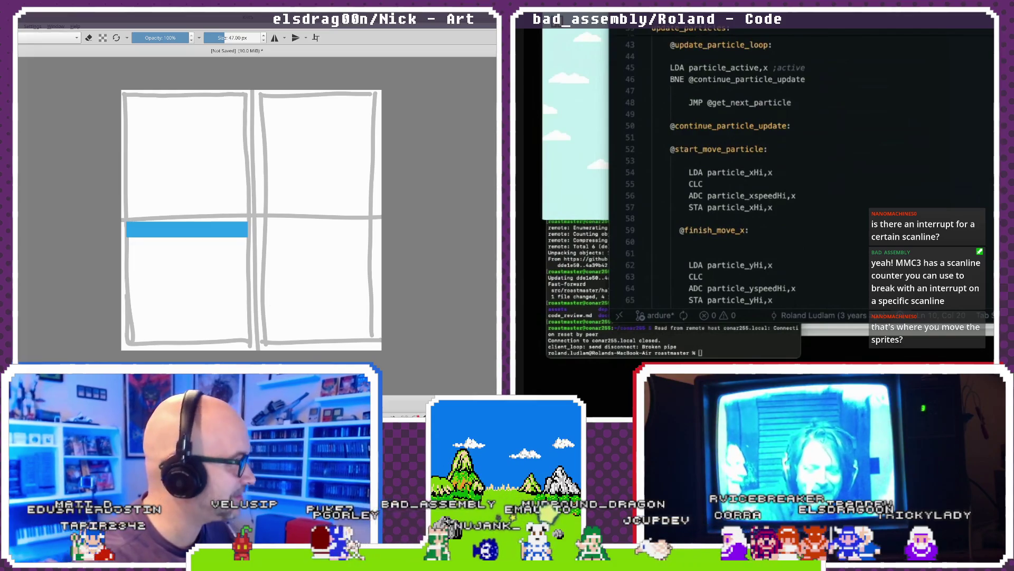
drag(243, 248, 168, 256)
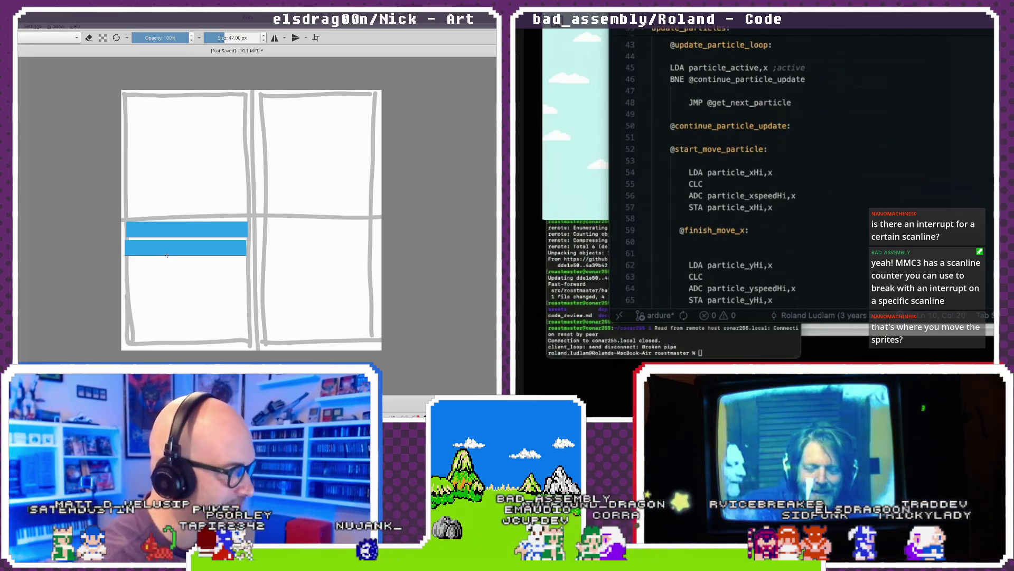
key(ctrl+u)
drag(448, 142, 463, 142)
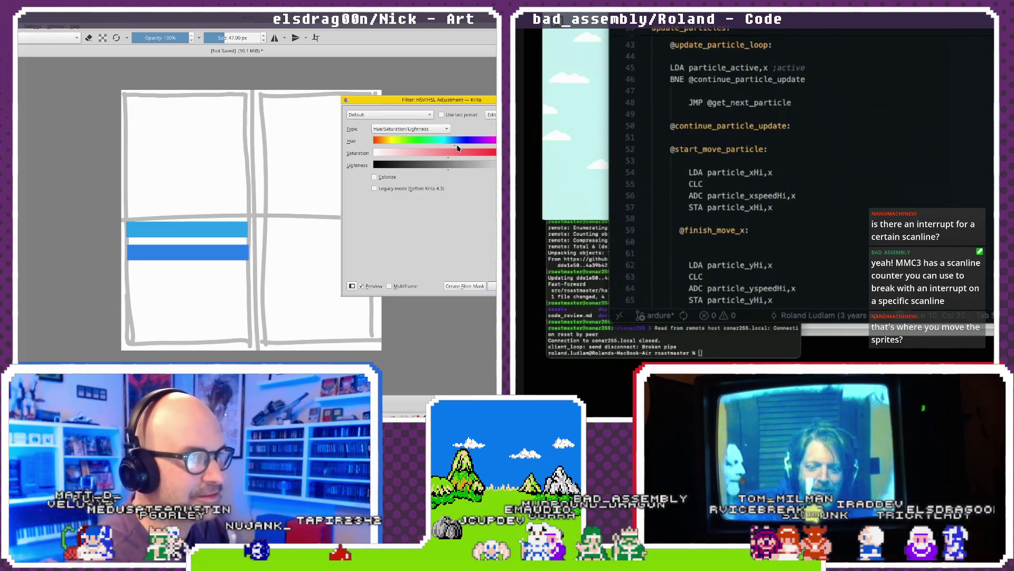
key(Return)
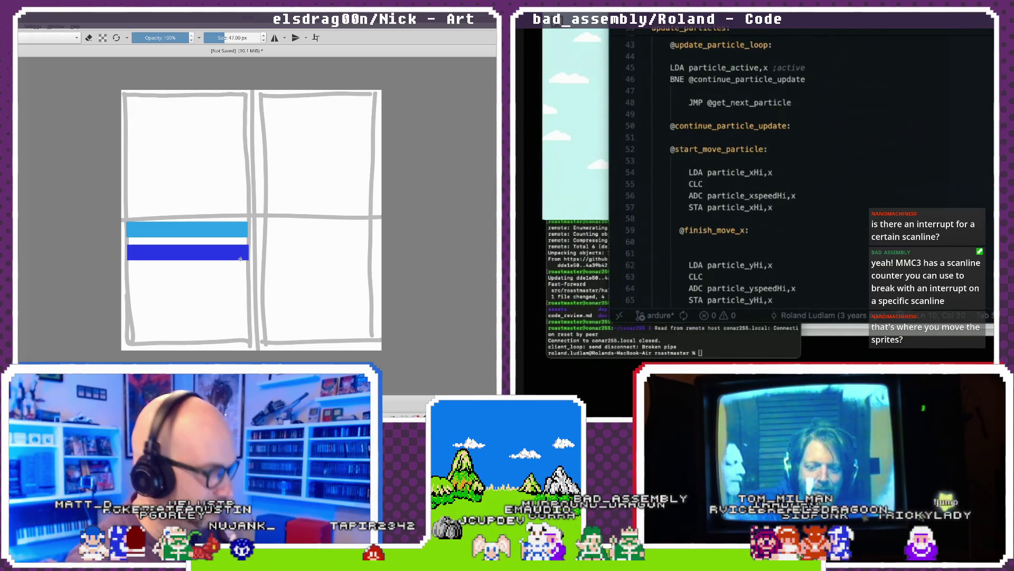
- Move a light-blue band below the dark one and tint the lowest band purple
drag(235, 259, 238, 275)
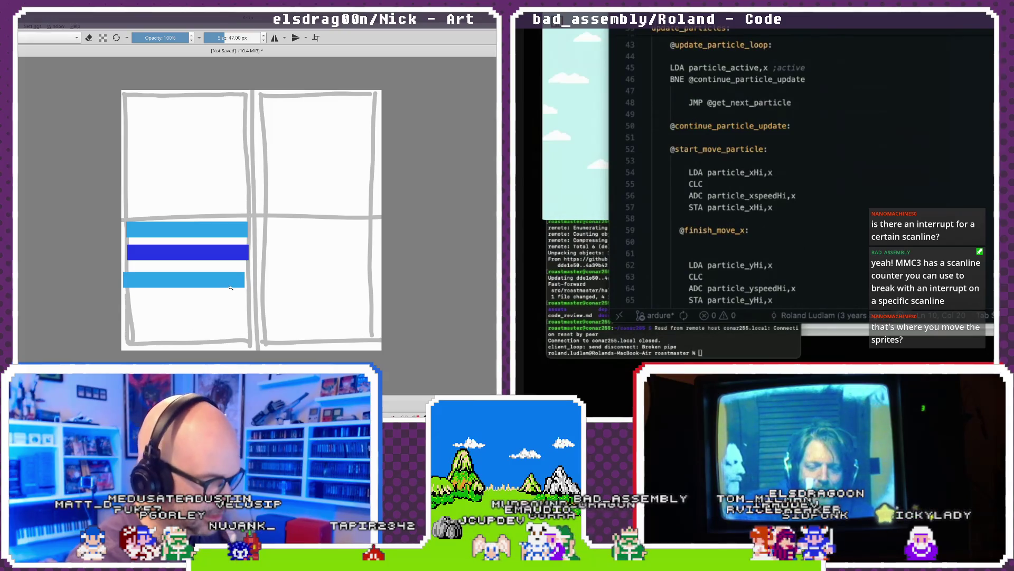
key(ctrl+u)
click(474, 140)
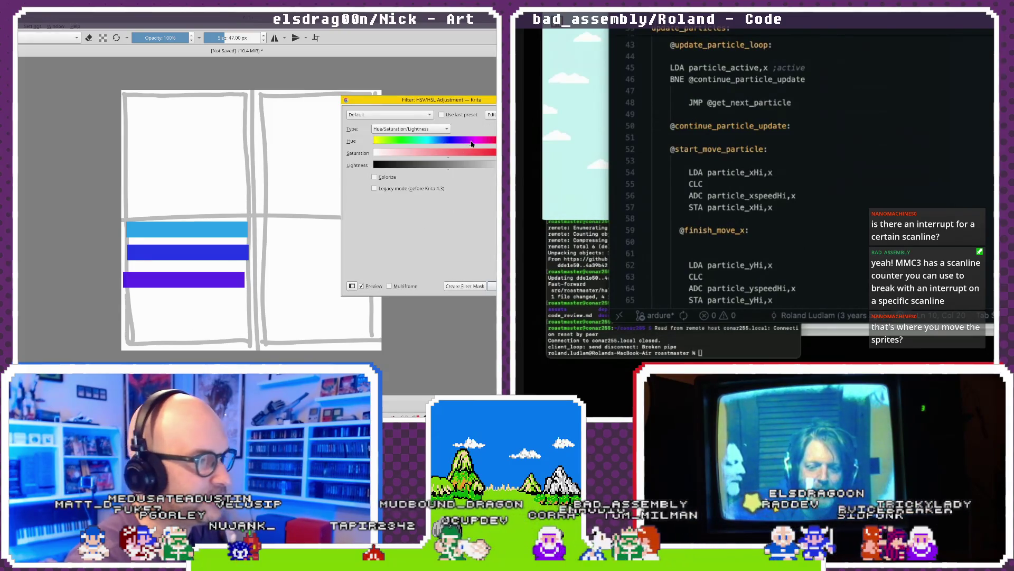
key(Return)
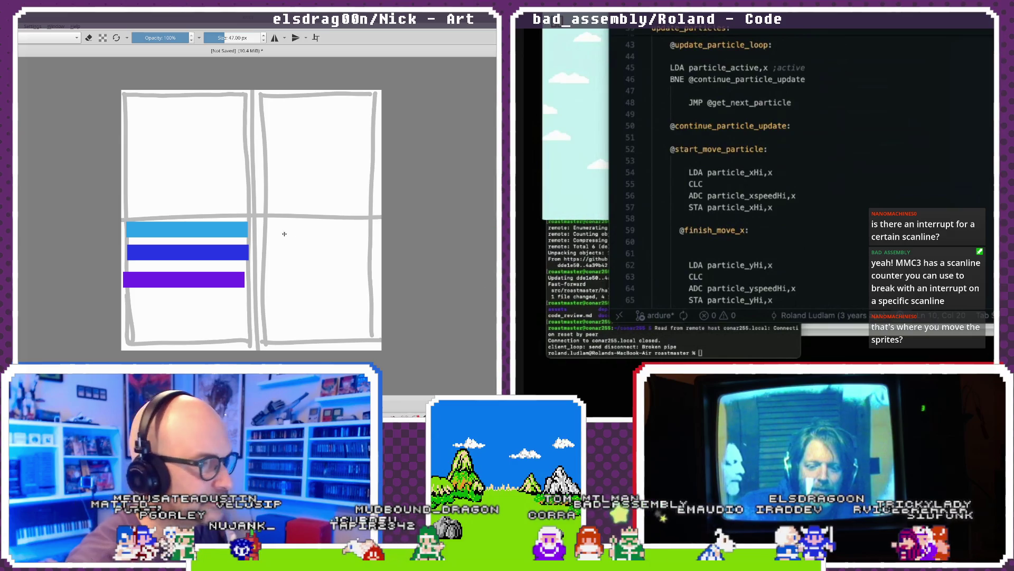
drag(215, 262, 216, 259)
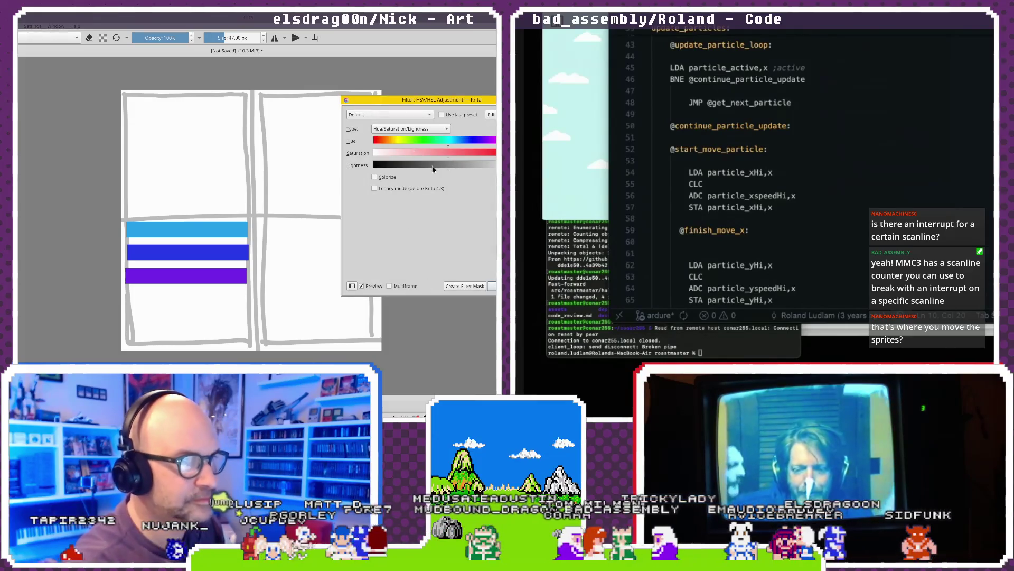
key(Return)
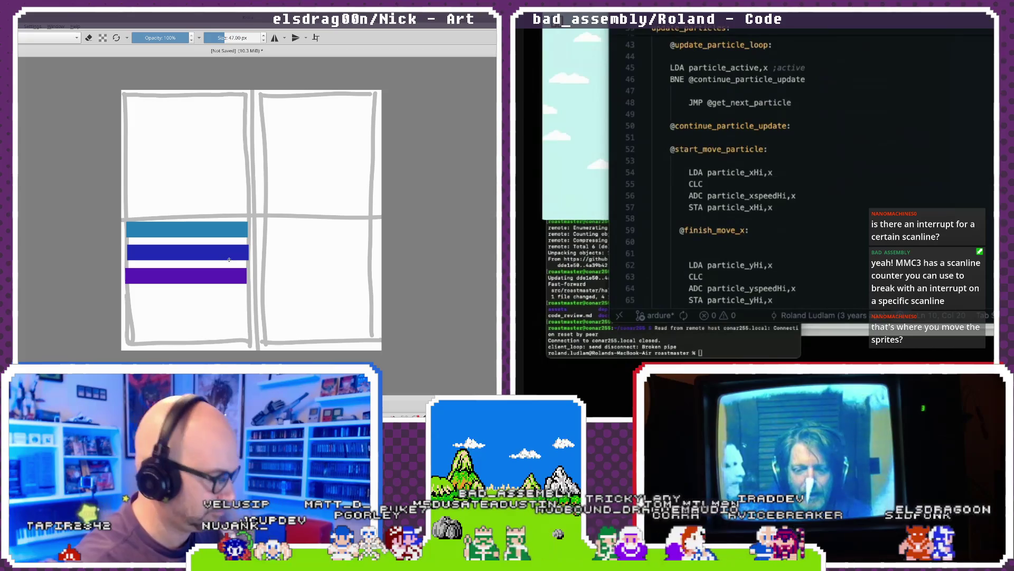
- Duplicate the three bands, lighten the copies above them, and move all six into the lower-left panel
key(ctrl+j)
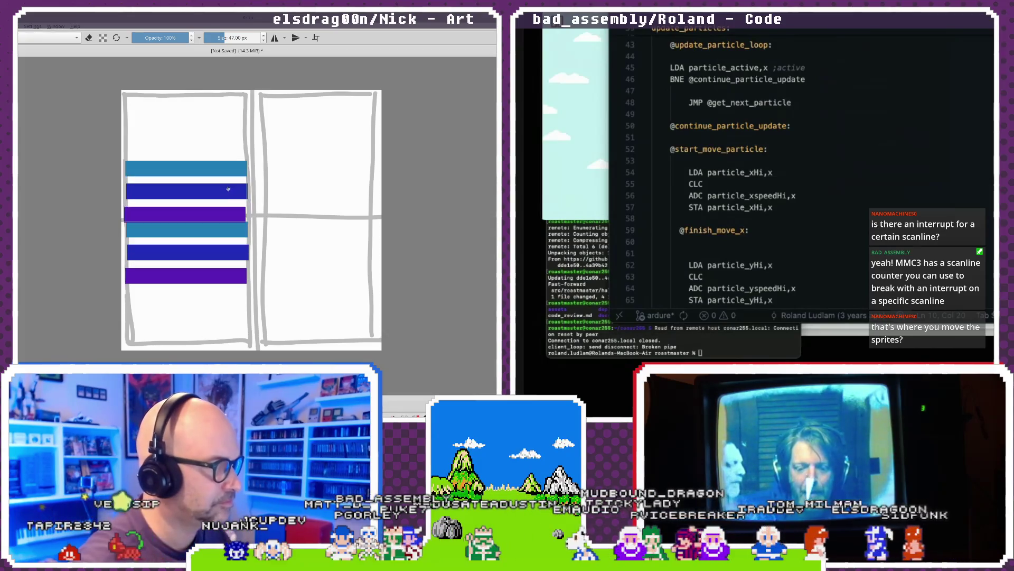
drag(229, 252, 232, 194)
key(ctrl+u)
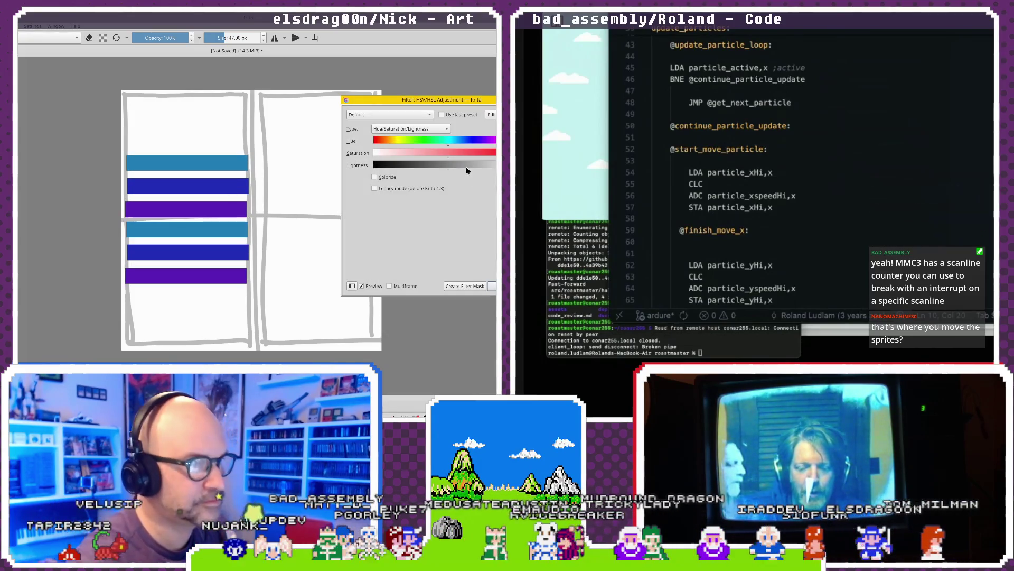
drag(466, 167, 472, 170)
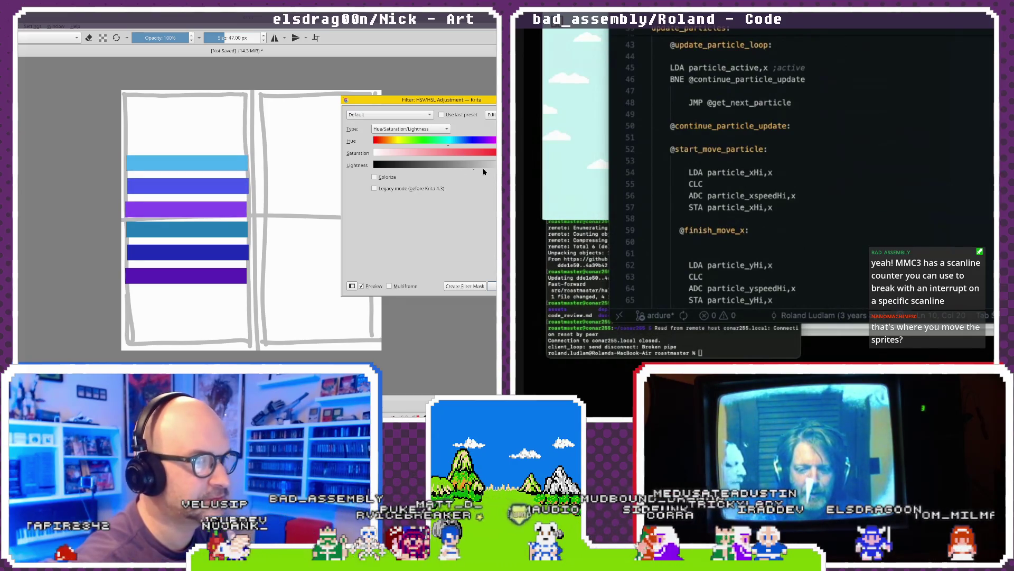
drag(474, 169, 493, 170)
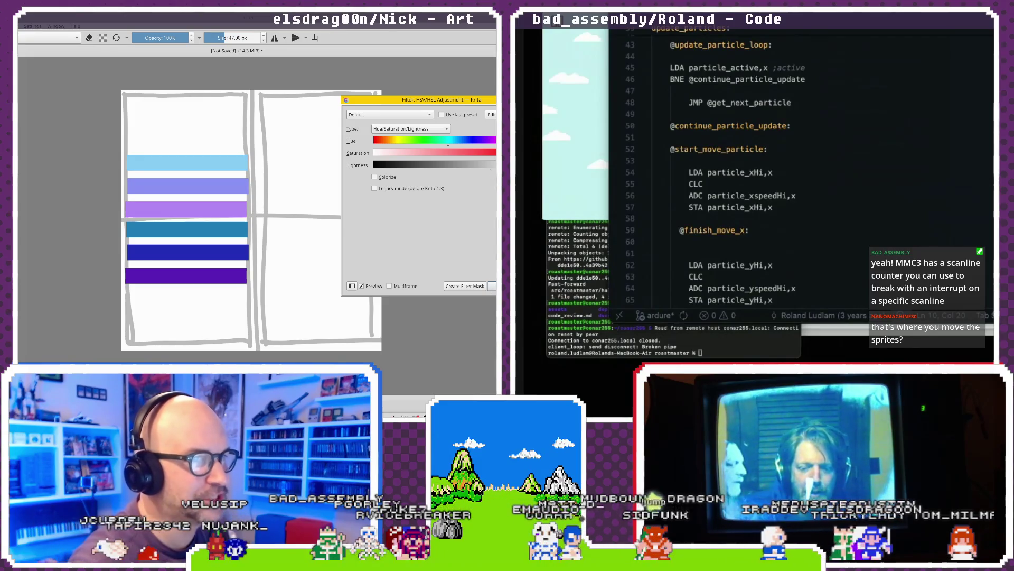
key(Return)
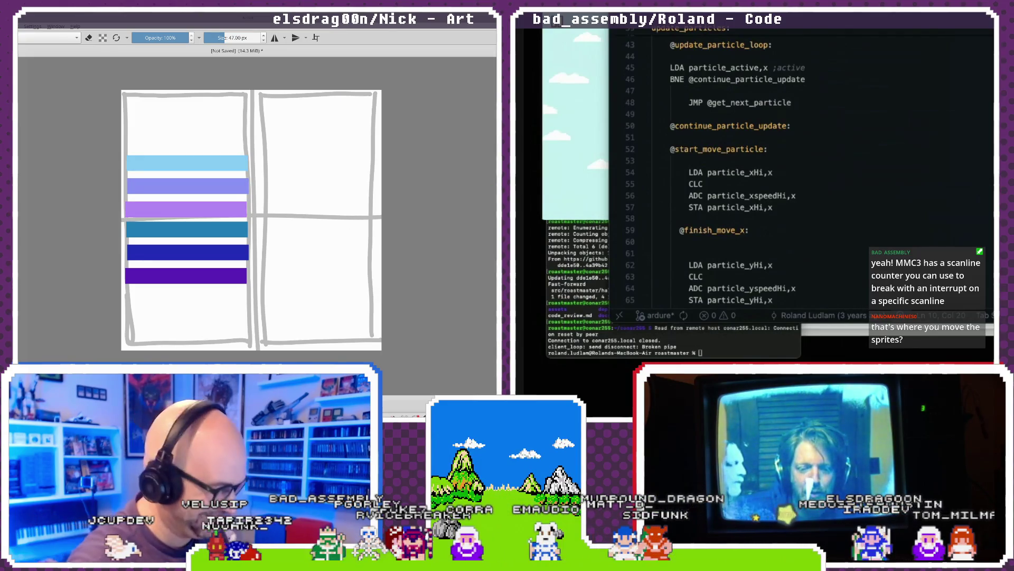
drag(234, 200, 232, 258)
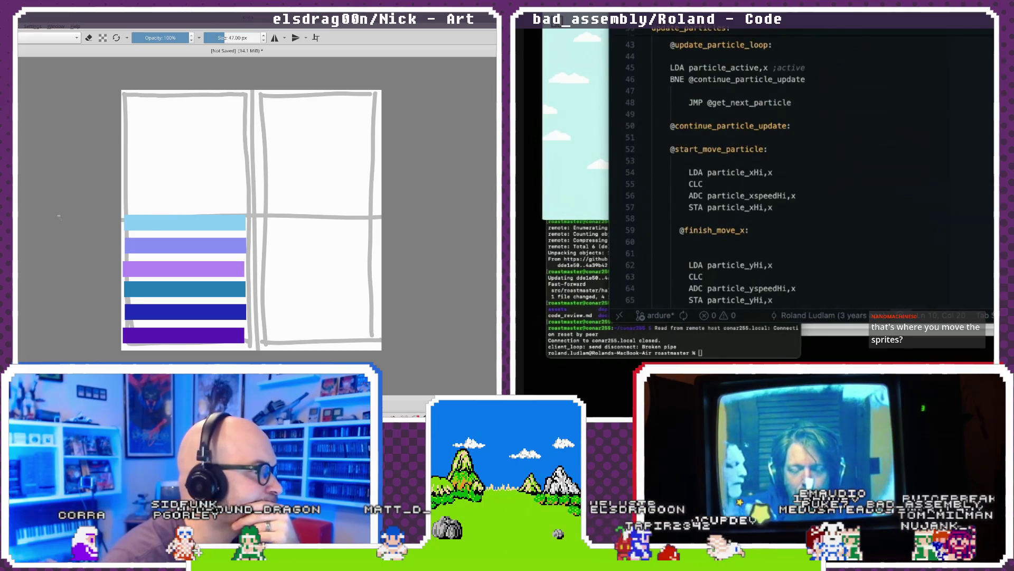
scroll(59, 215, right, 5)
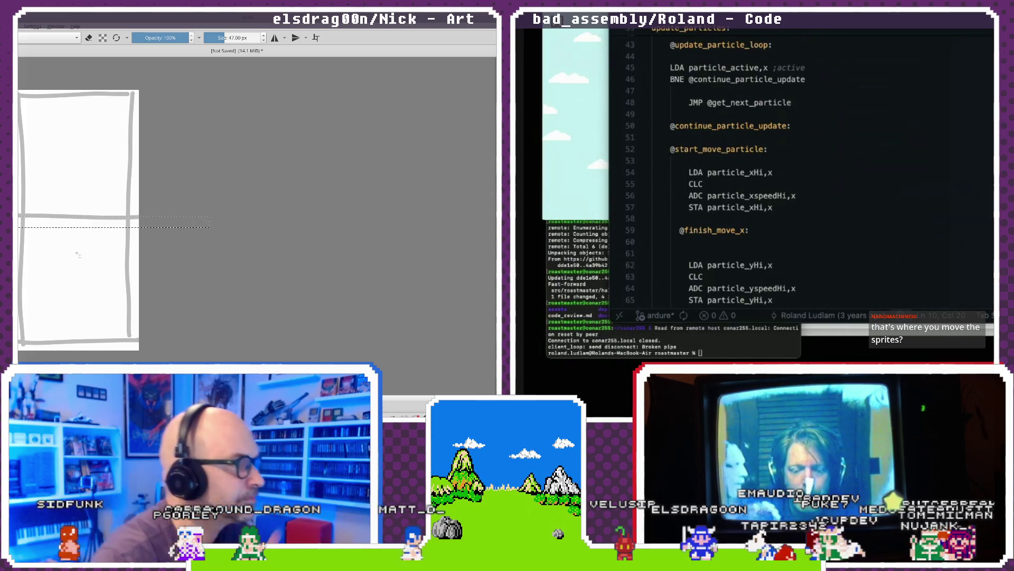
scroll(44, 259, left, 5)
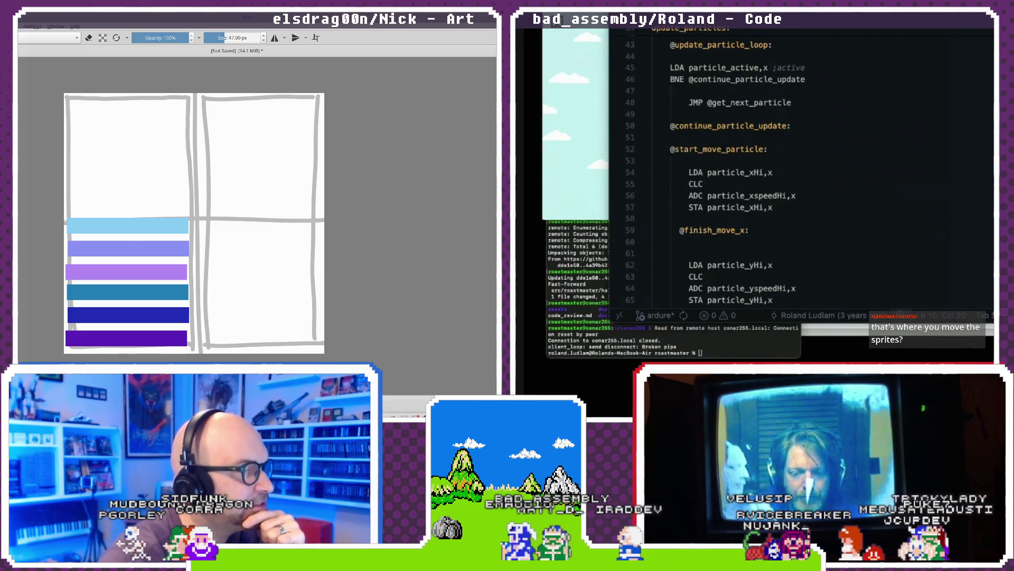
drag(65, 218, 191, 354)
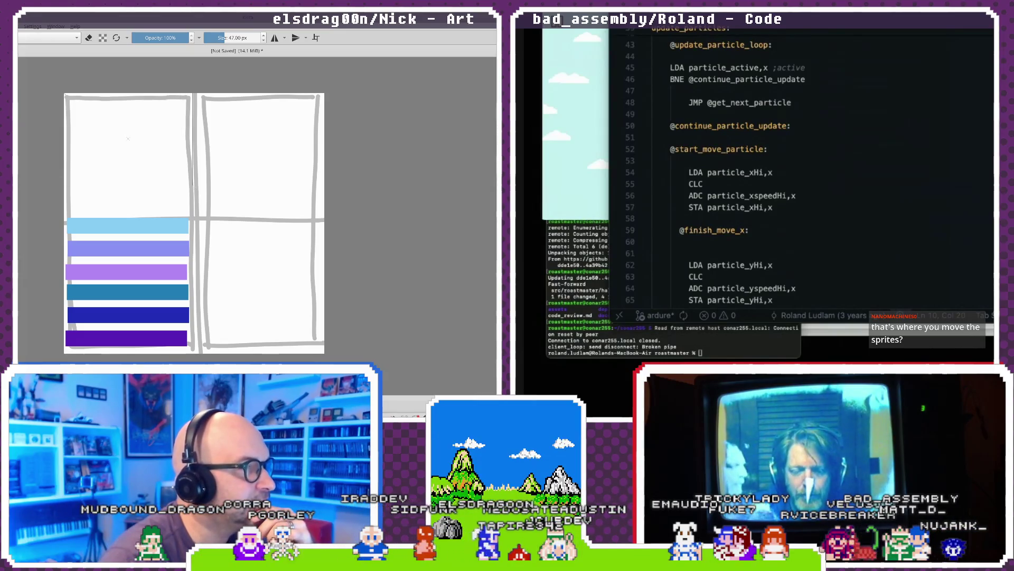
- Fill the top-left comic panel with solid light blue, then show the window overview
click(127, 154)
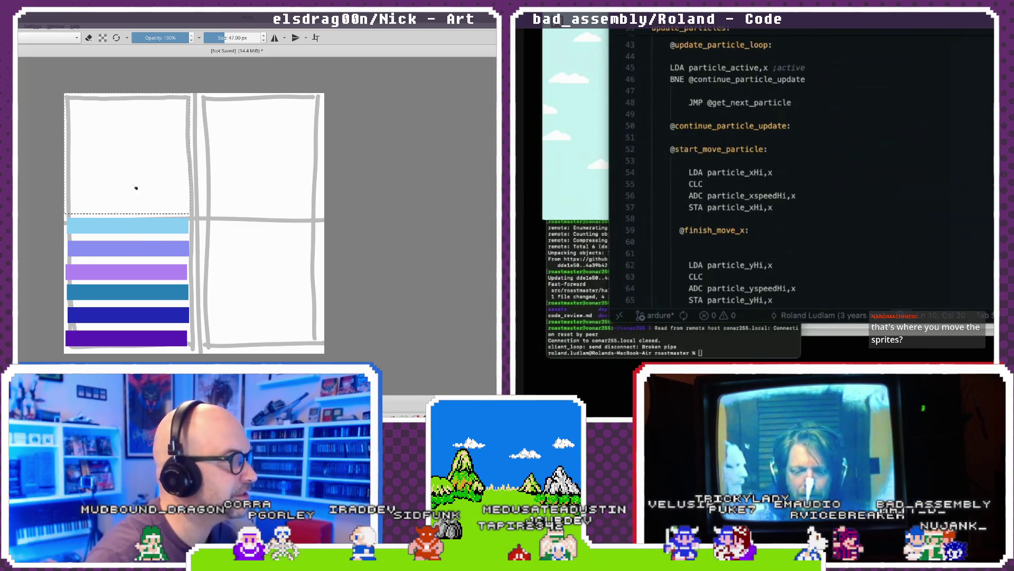
key(shift+BackSpace)
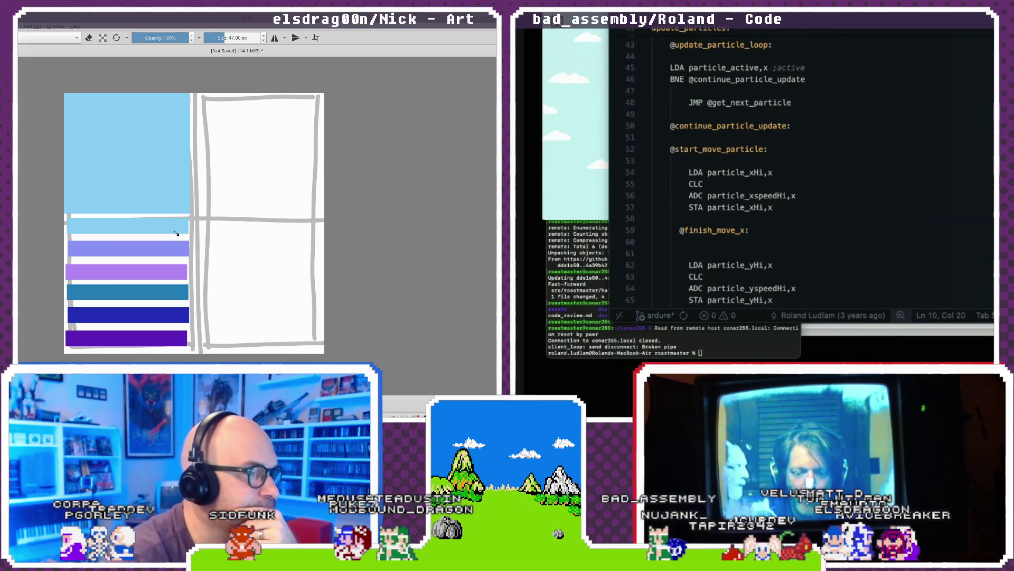
scroll(179, 230, up, 2)
scroll(176, 233, down, 2)
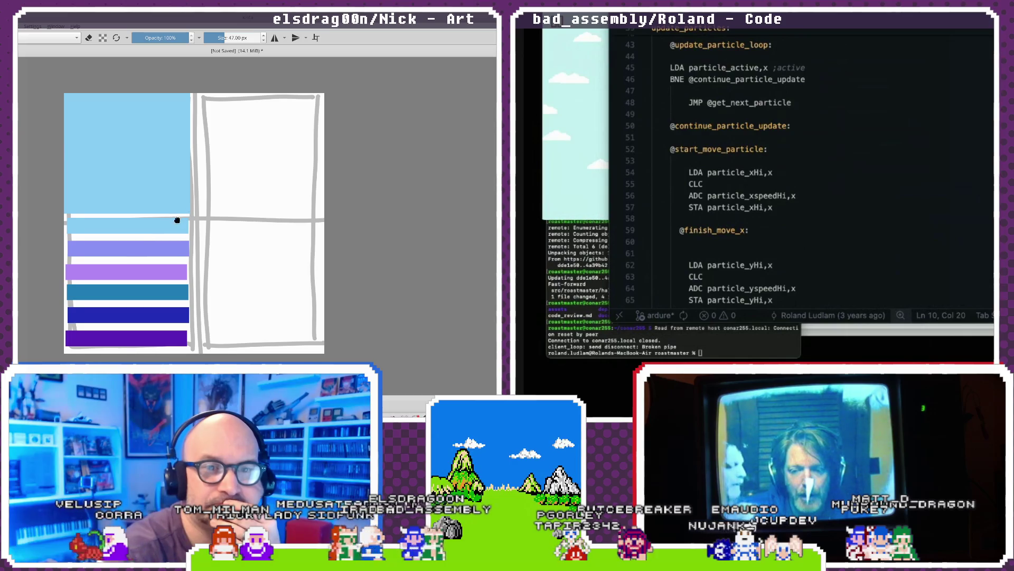
drag(177, 219, 217, 215)
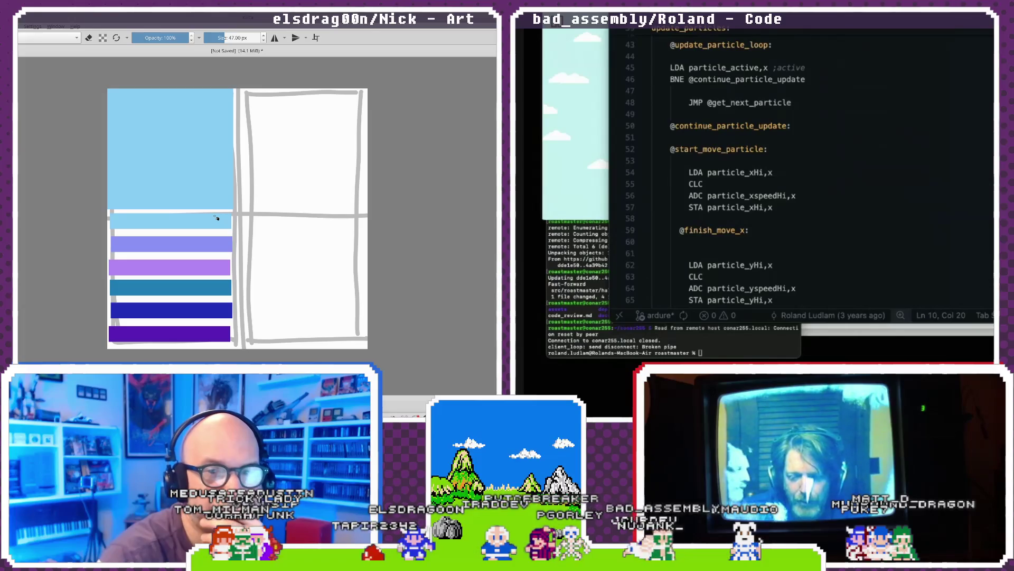
key(super+w)
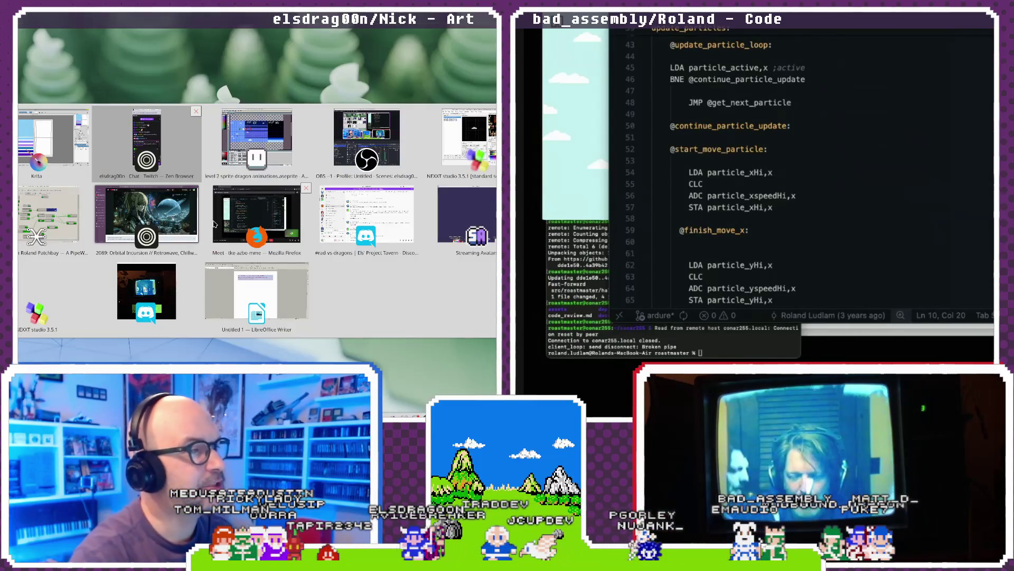
- Switch to the Aseprite level mockup, inspect its sky gradient with the Move tool active, then return to Krita
click(277, 151)
scroll(270, 194, up, 3)
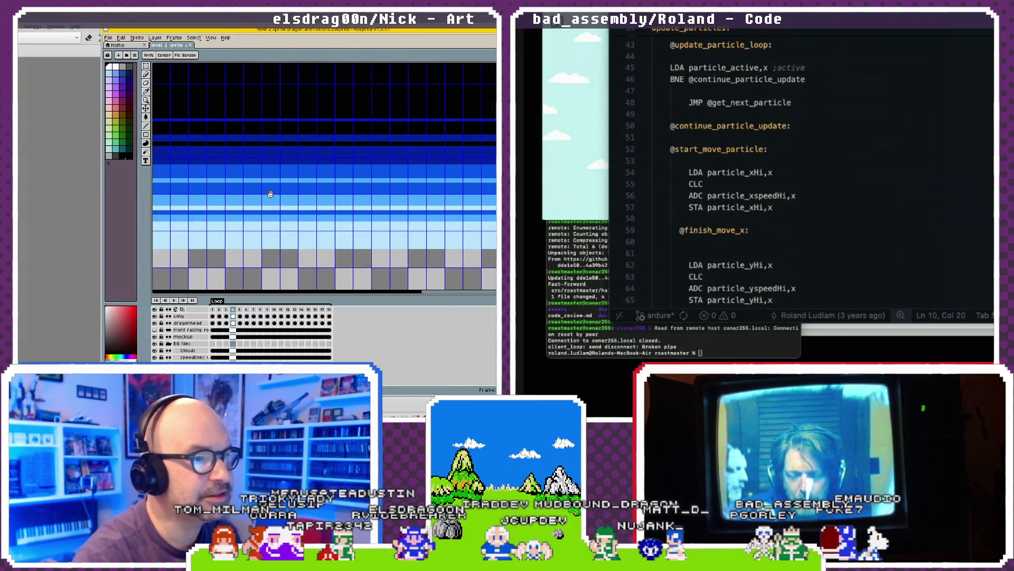
key(v)
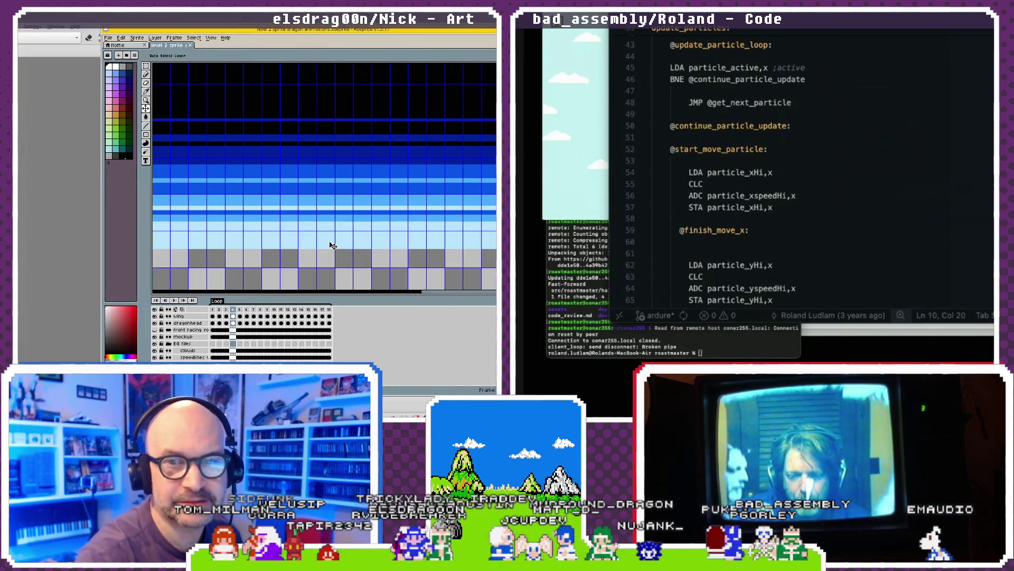
scroll(336, 206, down, 1)
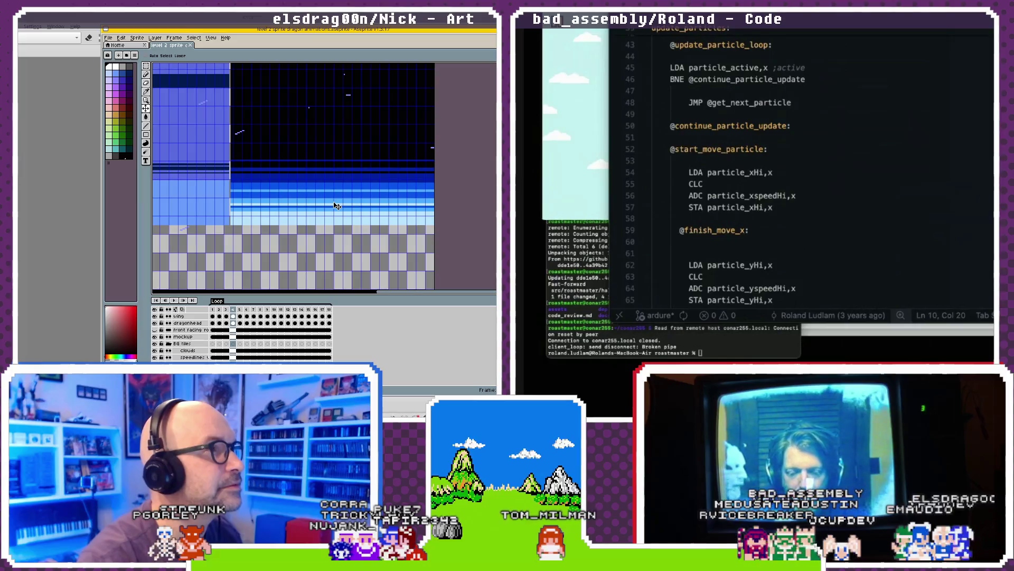
key(alt+Tab)
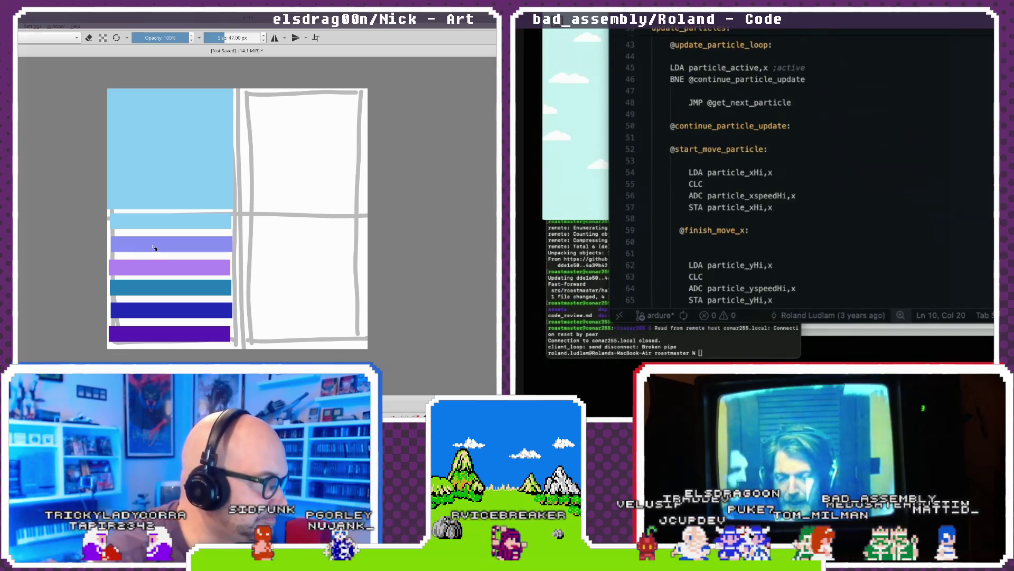
- Zoom in and out on the Krita canvas to inspect the light-blue sky panel
scroll(155, 247, up, 1)
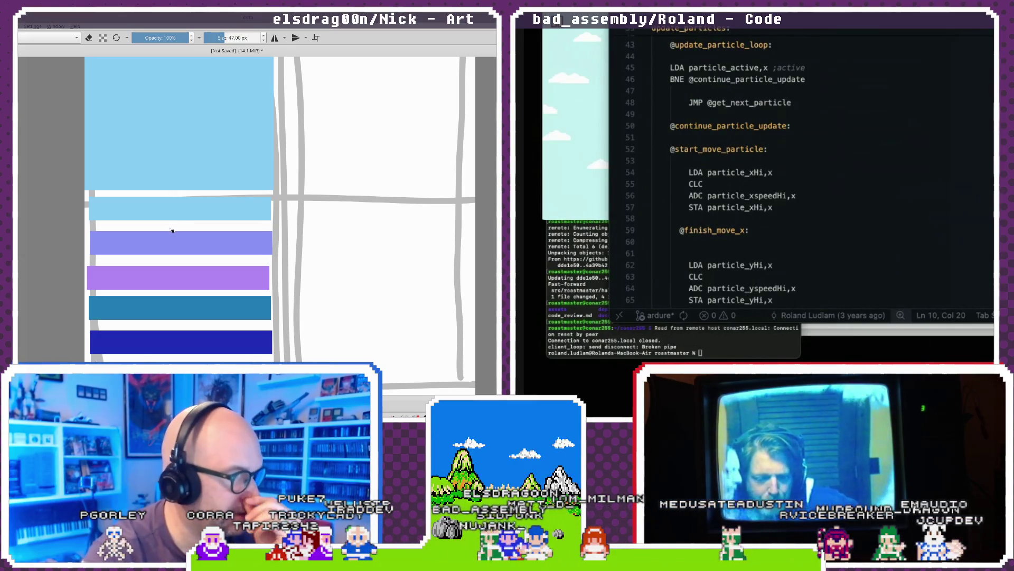
scroll(204, 254, down, 2)
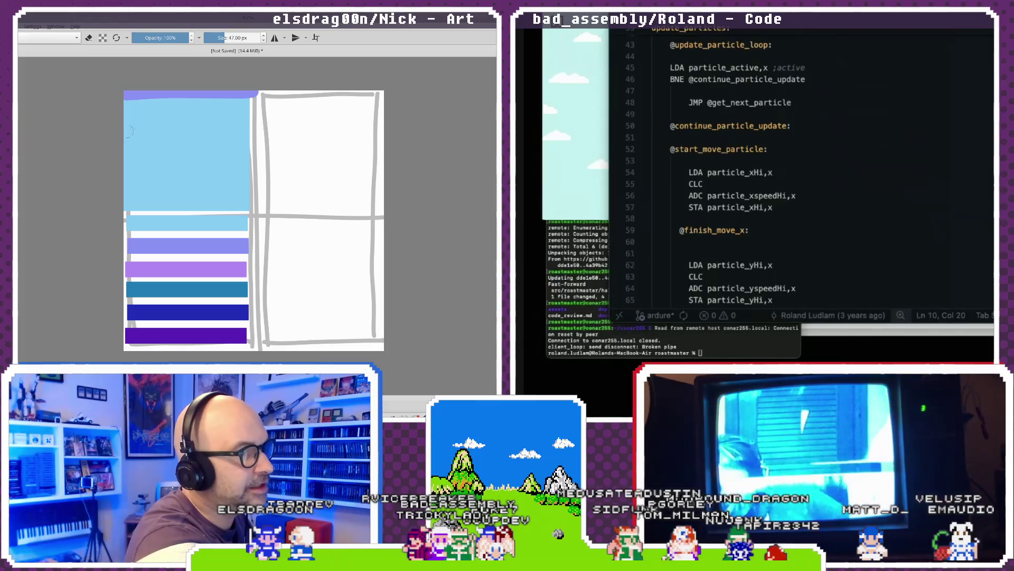
- Paint brighter purple stripes over the upper sky bands of the top-left panel
drag(125, 128, 236, 129)
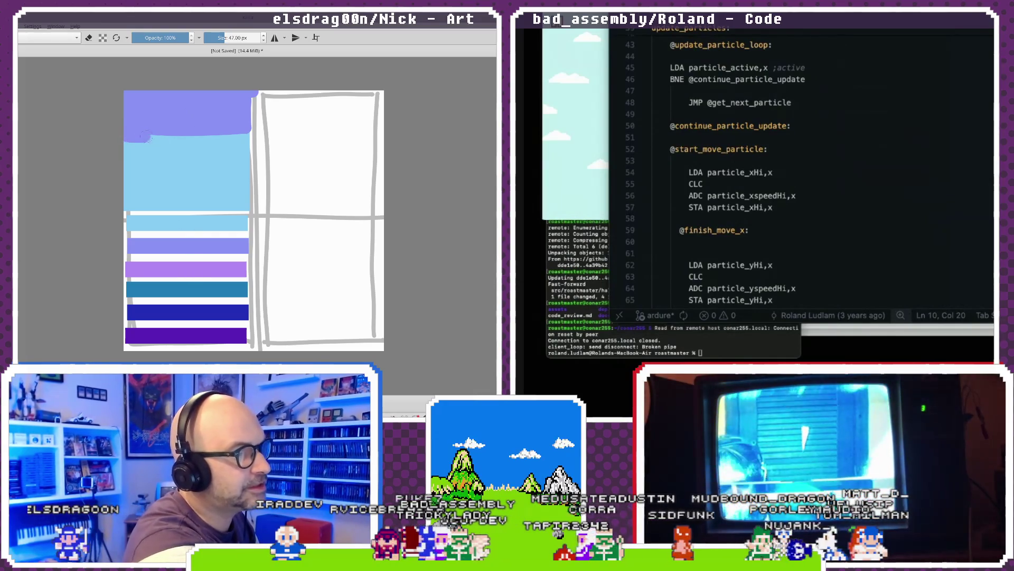
drag(130, 136, 252, 138)
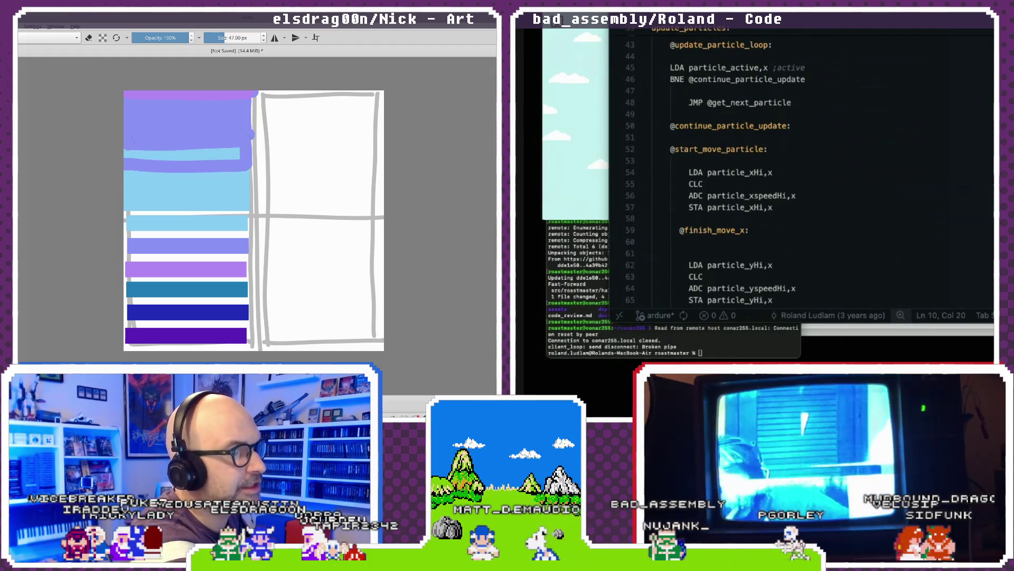
mouse_move(241, 152)
mouse_down()
mouse_move(139, 154)
mouse_move(236, 157)
mouse_up()
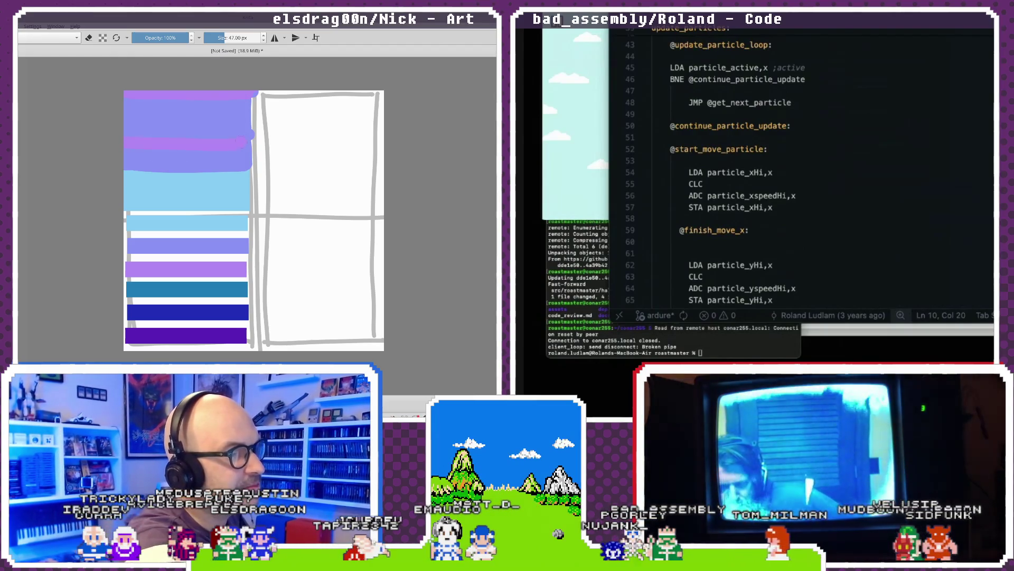
drag(249, 95, 236, 136)
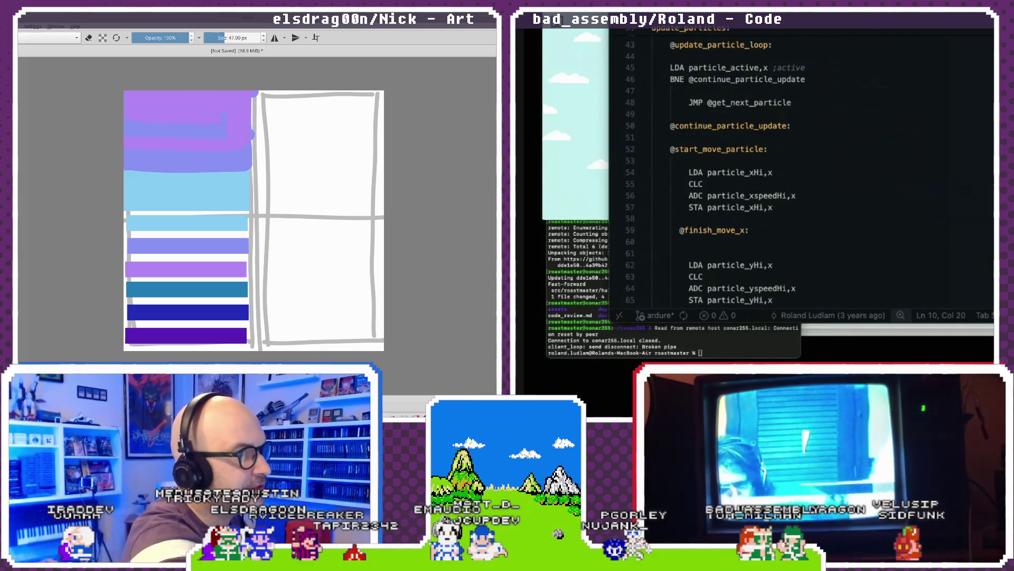
- Undo a stray dab, pick teal from the canvas, and paint the top band solid teal
click(180, 259)
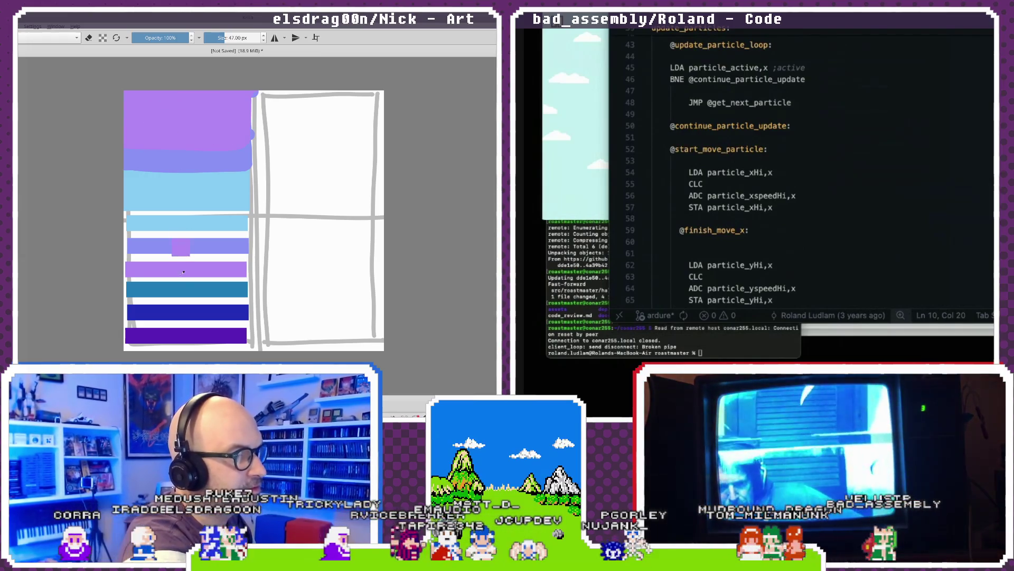
key(ctrl+z)
ctrl+click(181, 290)
drag(125, 112, 248, 95)
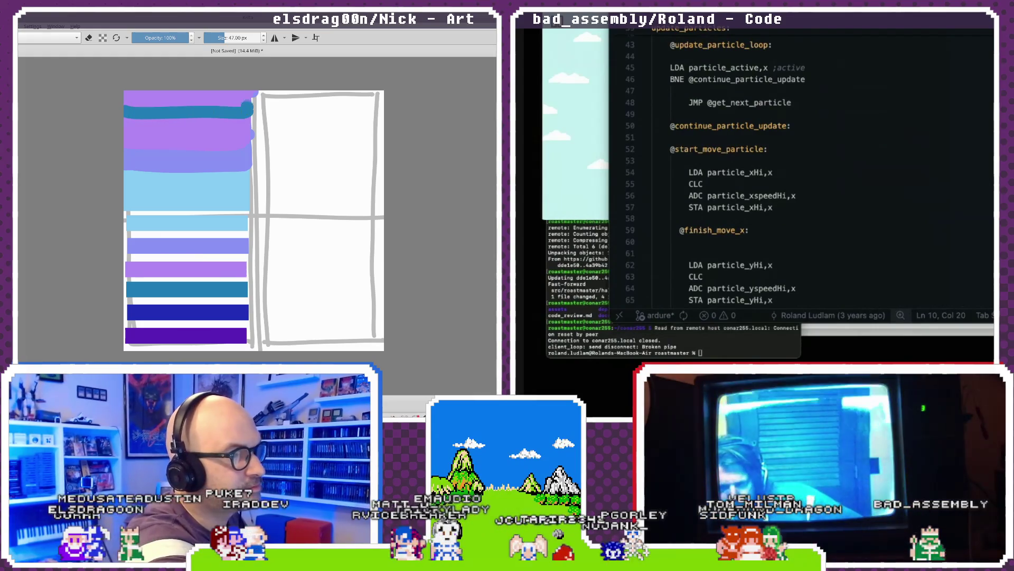
drag(127, 100, 243, 101)
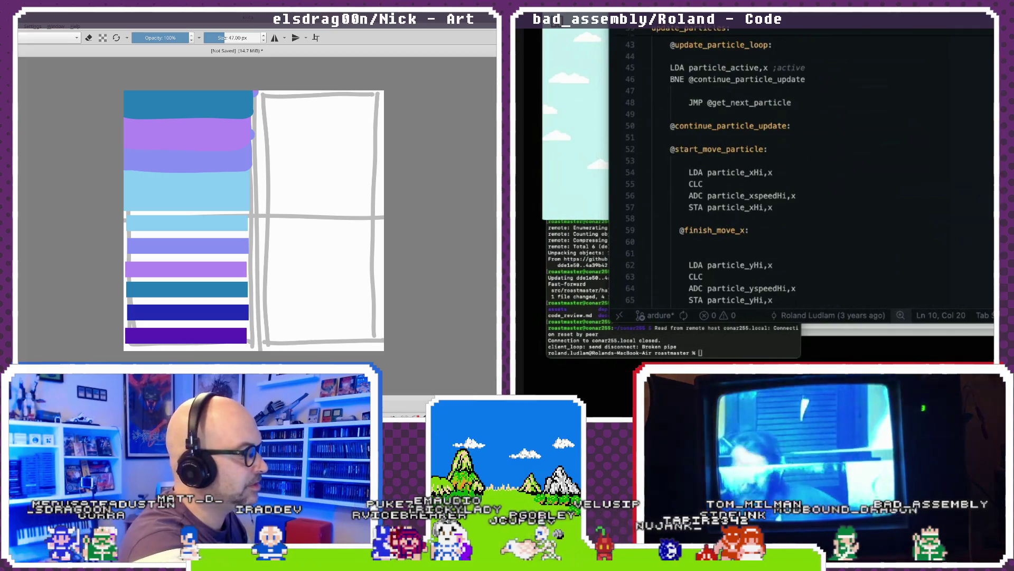
- Paint the bottom bar black, then brush two purple strokes across the light-blue band
drag(126, 337, 247, 335)
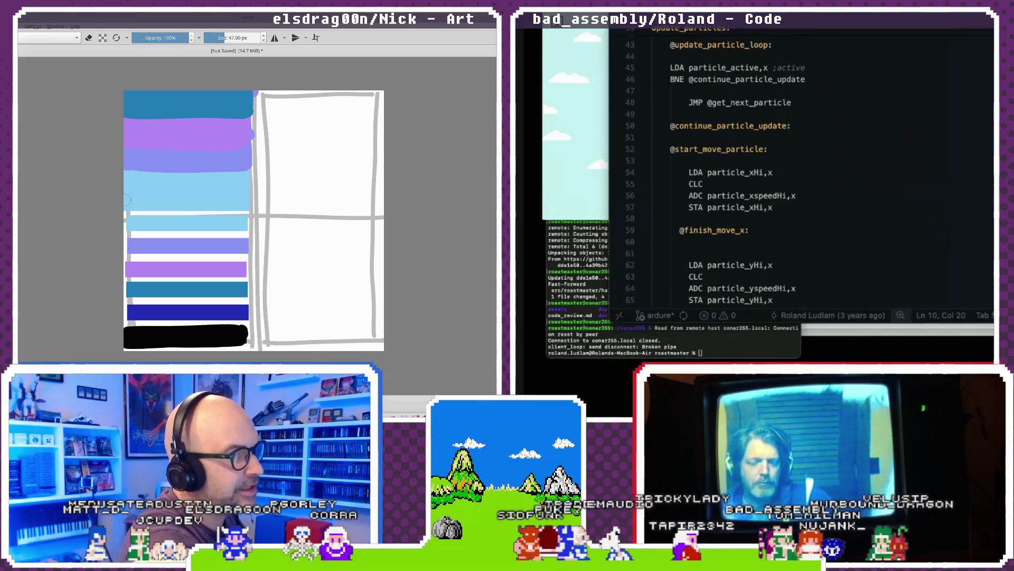
drag(133, 200, 227, 199)
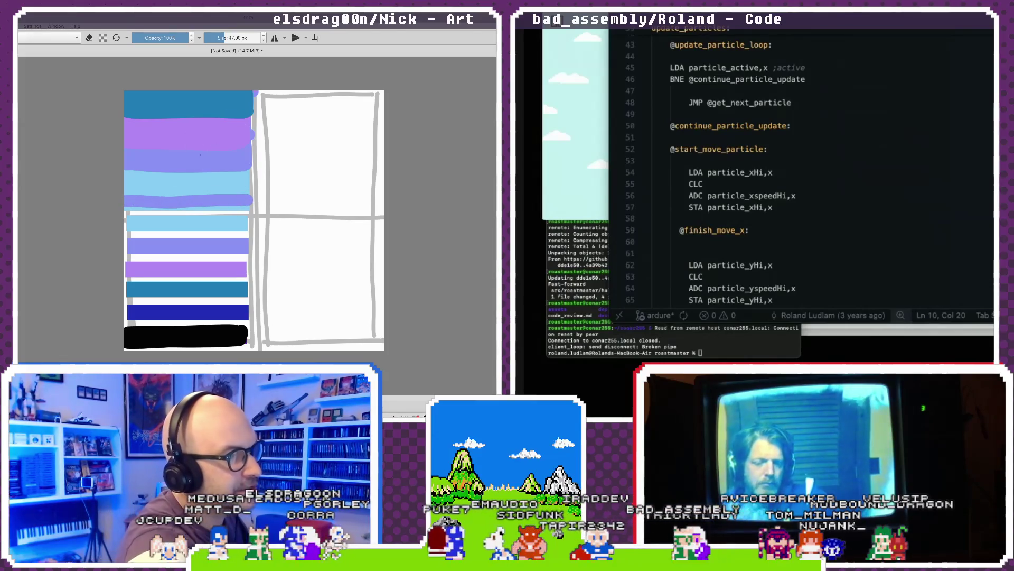
drag(127, 196, 167, 196)
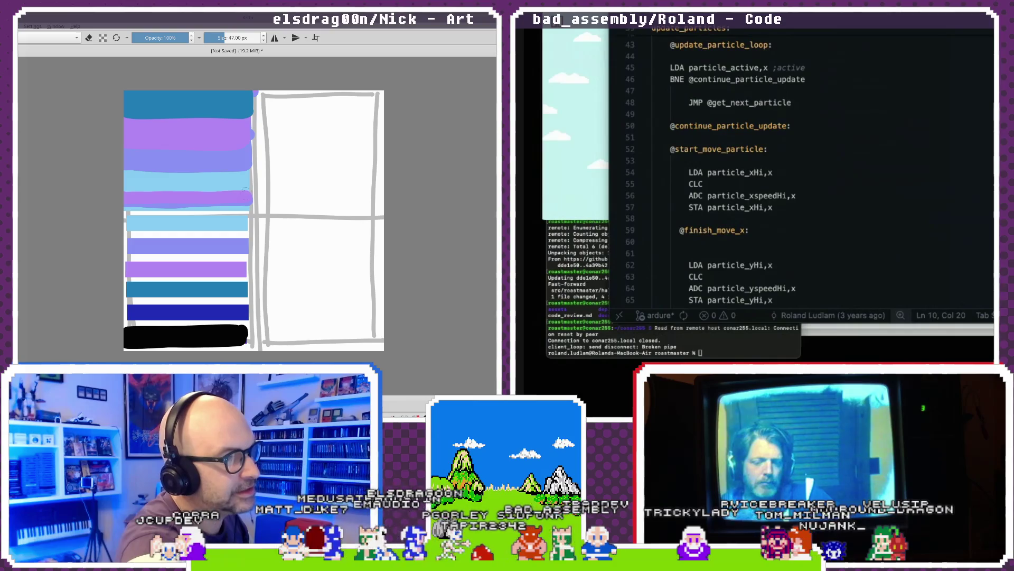
- Extend a teal stroke across the band, then scribble black over the upper block of bands
drag(143, 195, 251, 193)
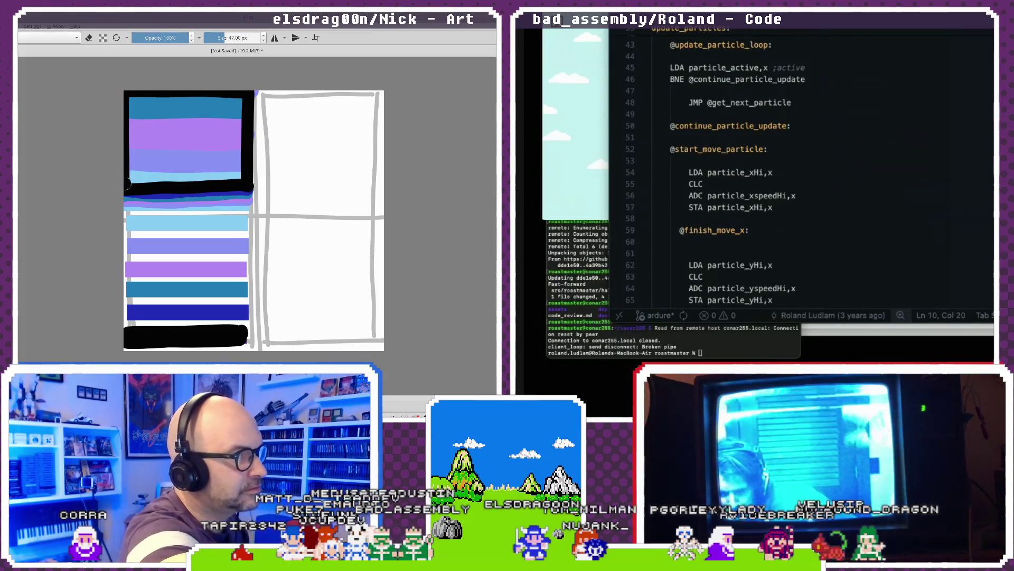
drag(242, 176, 191, 98)
mouse_move(131, 155)
mouse_down()
mouse_move(233, 127)
mouse_move(166, 121)
mouse_move(199, 153)
mouse_up()
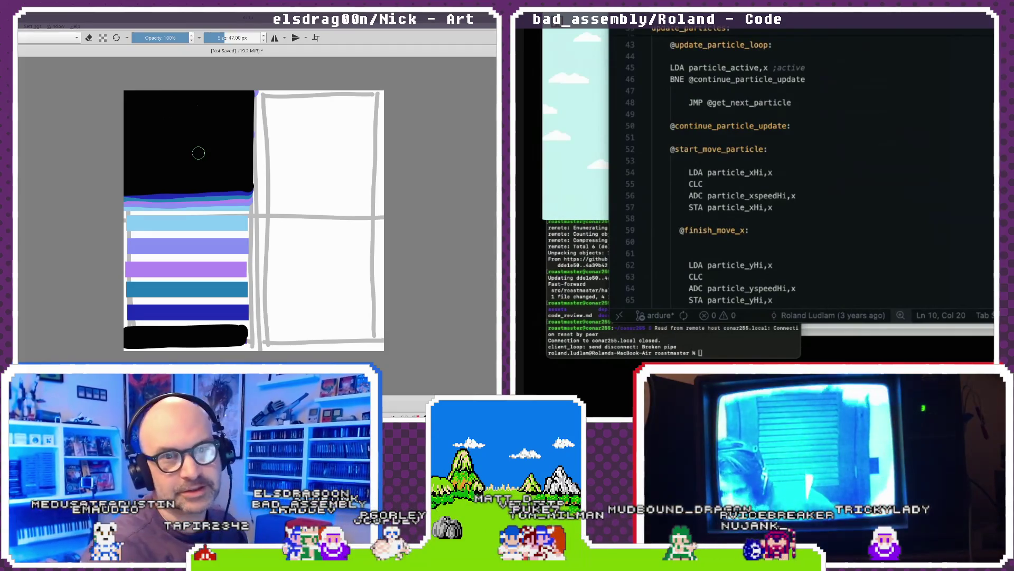
- Switch windows back to the Aseprite level sprite and zoom in
key(alt+Tab)
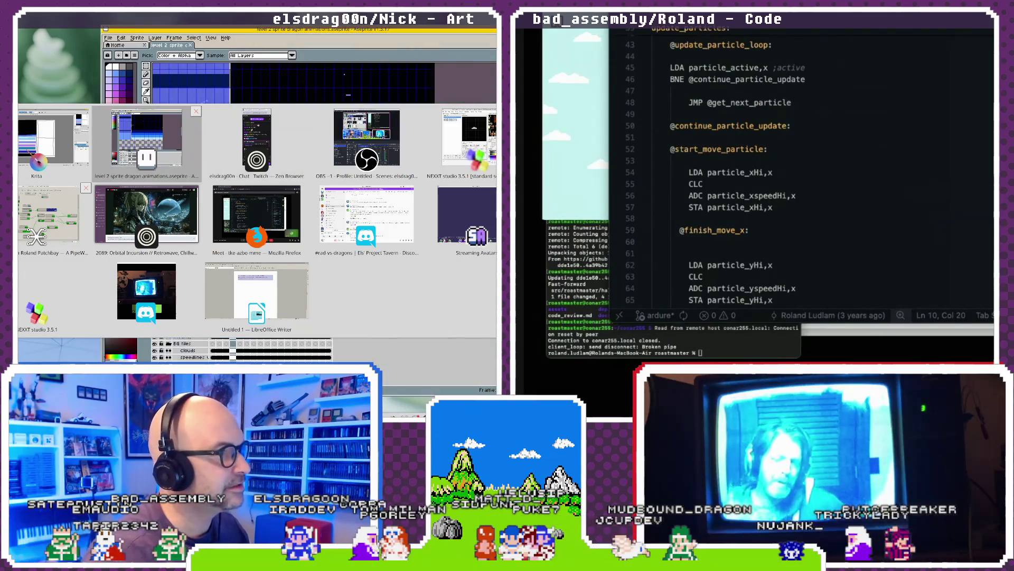
key(alt+Tab)
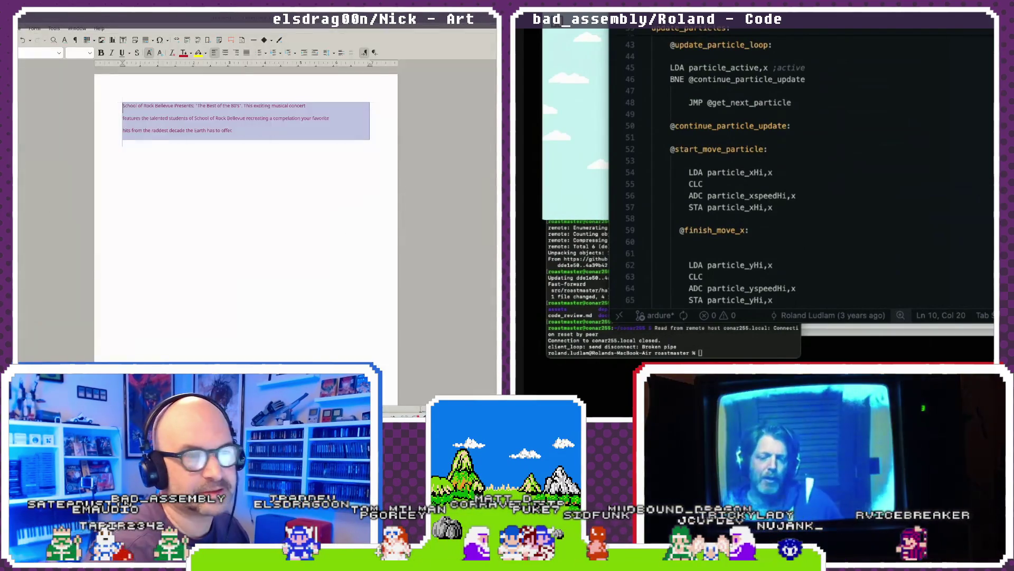
key(alt+Tab)
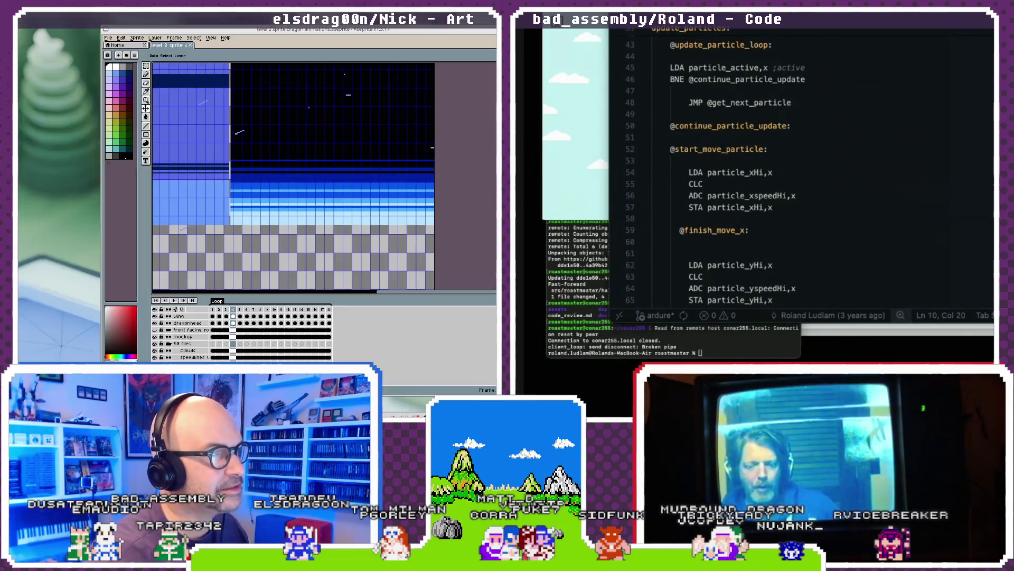
scroll(305, 164, up, 2)
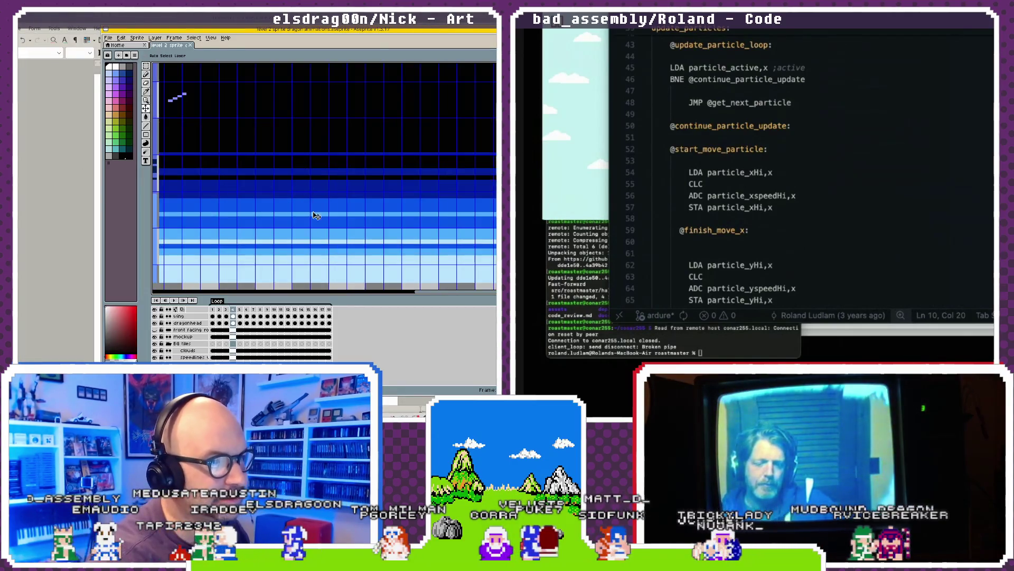
- Uncheck Show Grid in the View menu, then bring up the window overview
click(211, 38)
mouse_move(222, 83)
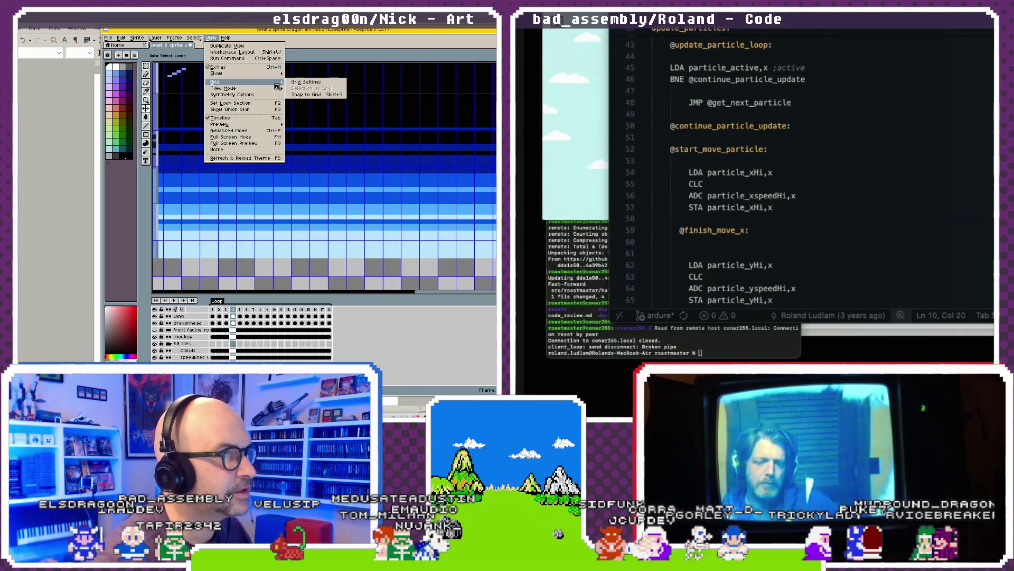
click(296, 88)
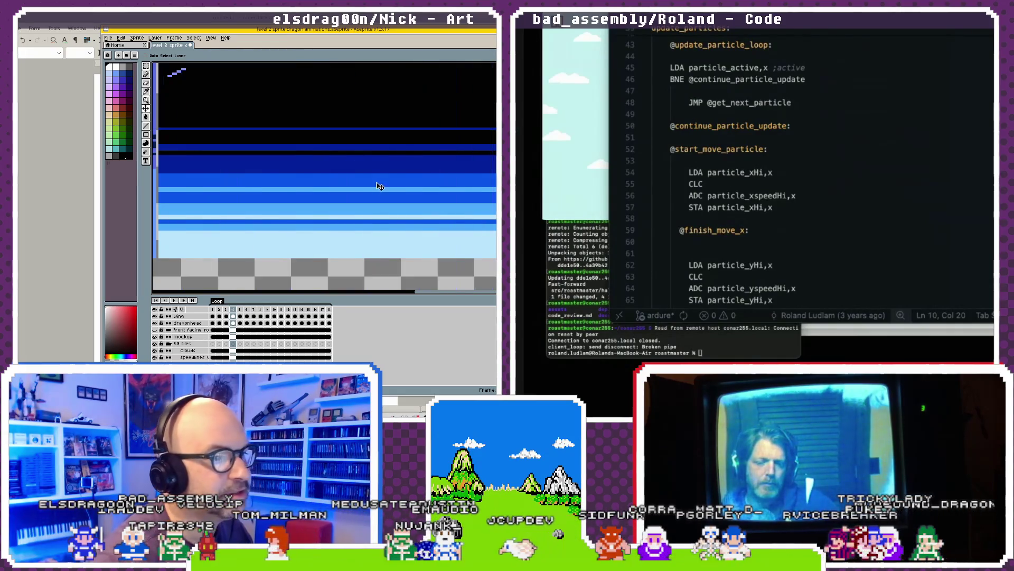
scroll(353, 158, up, 1)
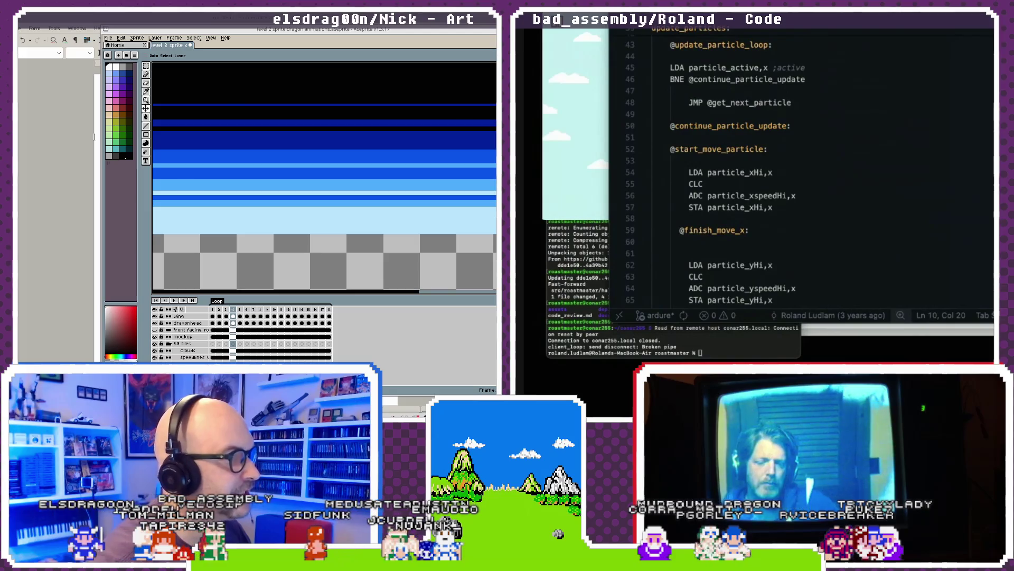
key(super+w)
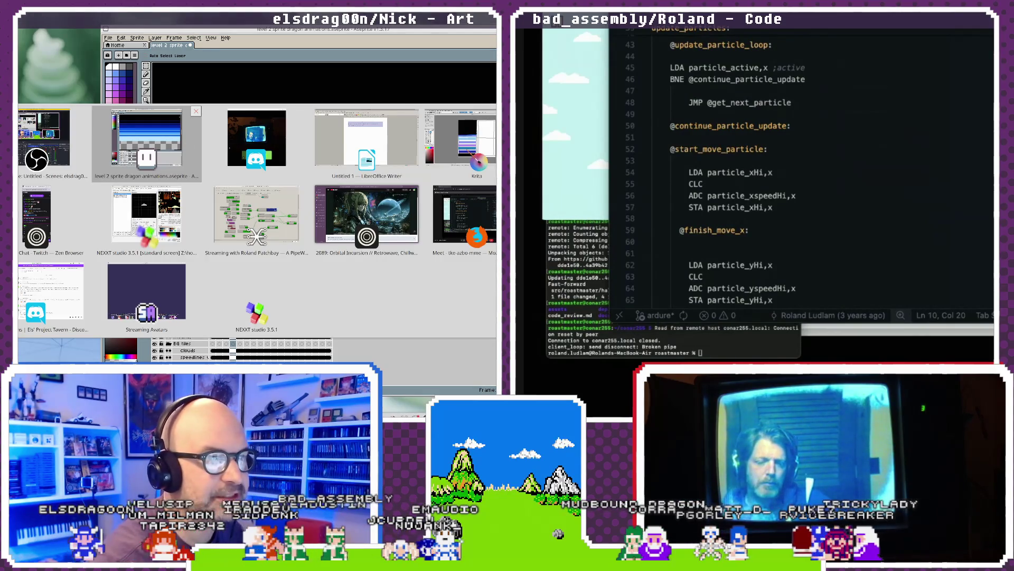
- Return to Krita and undo the black fill over the sky bands
click(460, 140)
scroll(168, 191, up, 2)
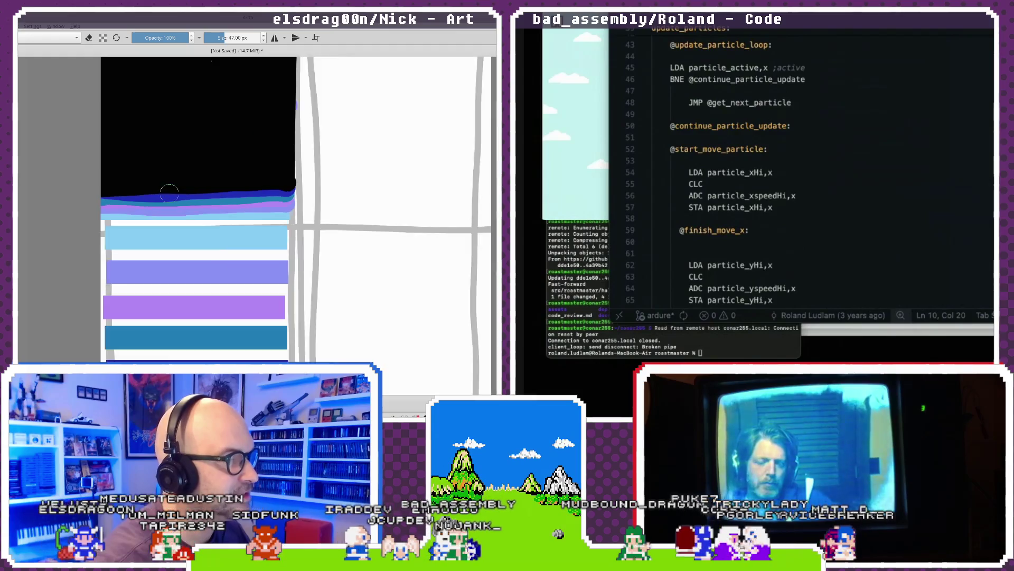
scroll(169, 193, up, 1)
scroll(170, 194, up, 2)
key(ctrl+z)
key(ctrl+z)
key(ctrl+z)
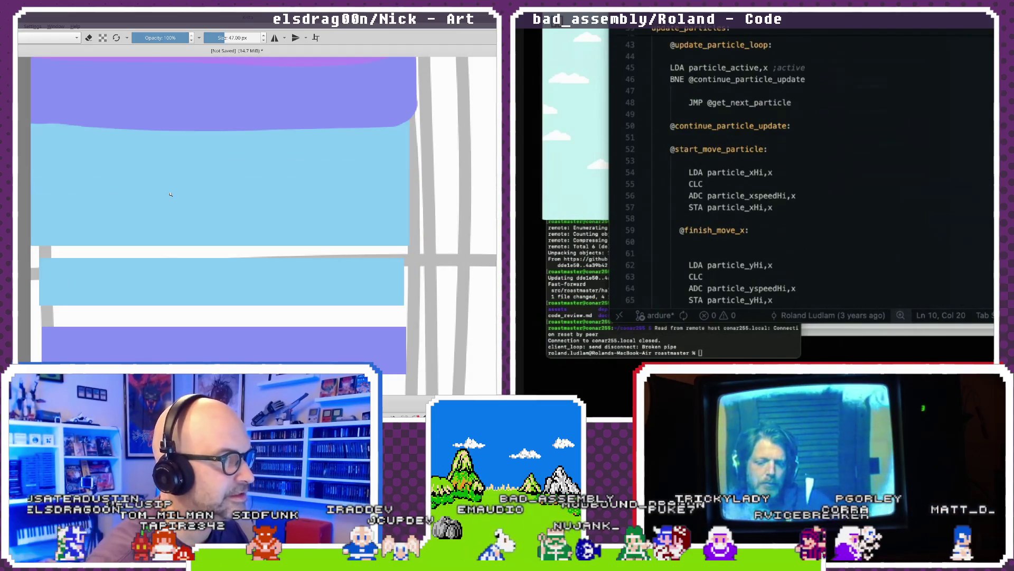
scroll(232, 201, up, 2)
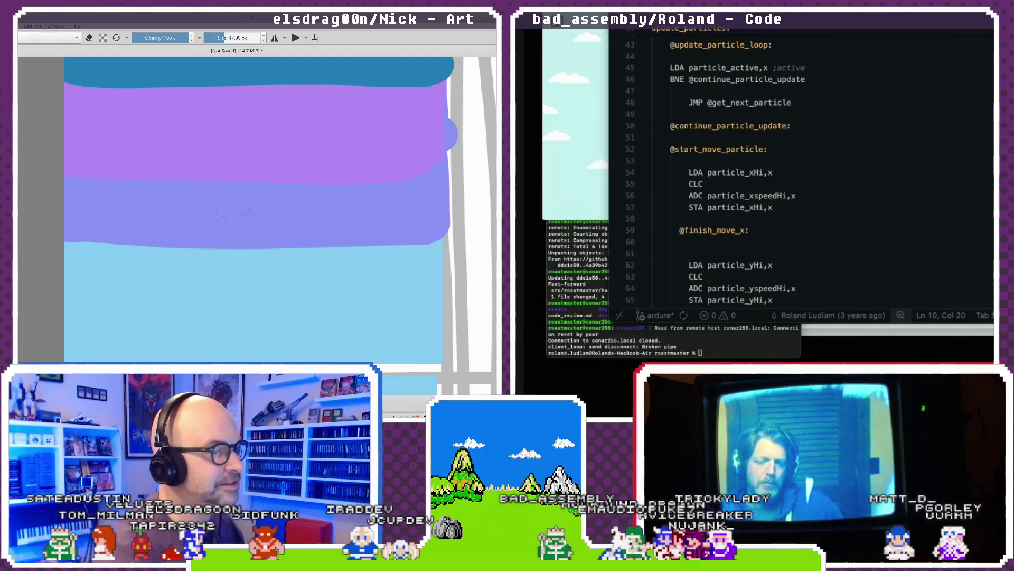
- Shrink the brush to 11 px and paint thin periwinkle and pink lines along the light-blue band
mouse_move(180, 241)
shift+mouse_down()
mouse_move(101, 223)
mouse_move(427, 216)
shift+mouse_up()
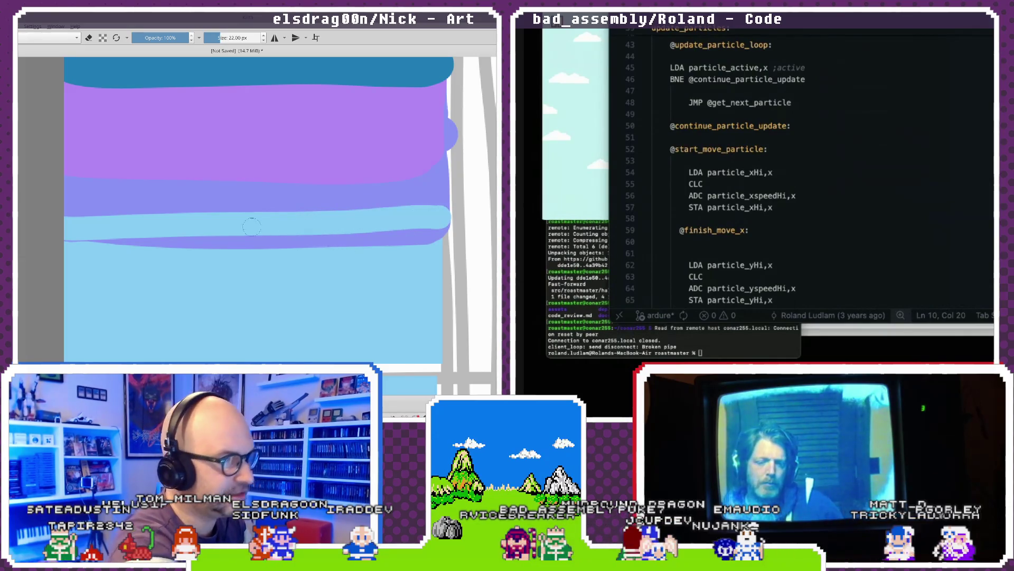
shift+drag(199, 231, 190, 231)
drag(67, 232, 441, 218)
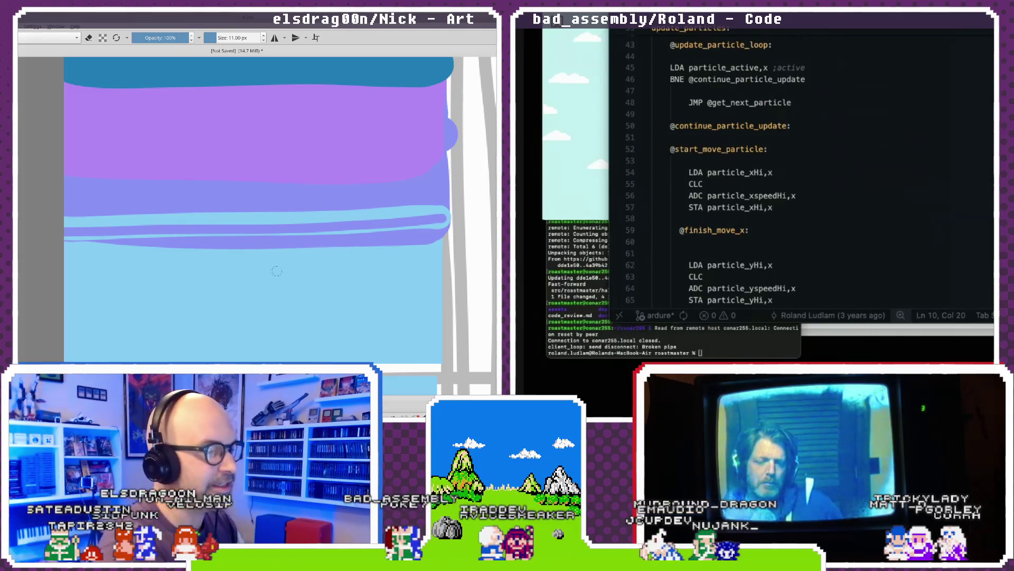
drag(66, 242, 441, 235)
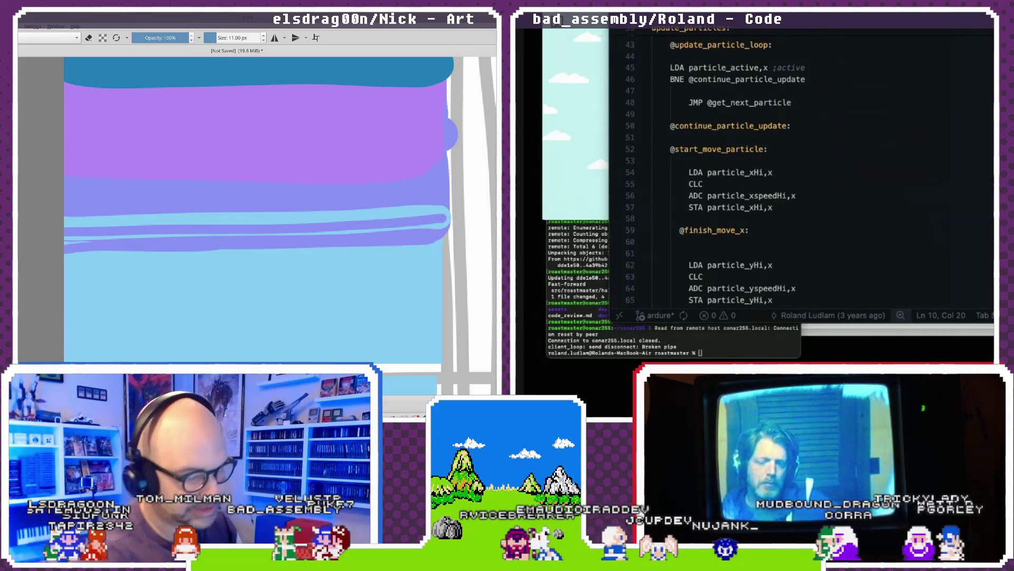
key(minus)
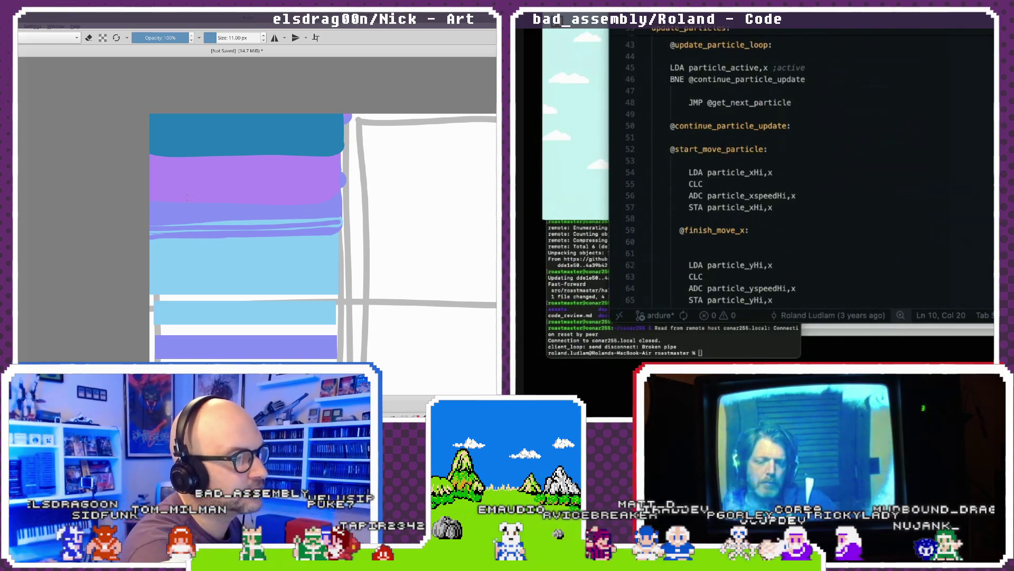
drag(151, 217, 341, 216)
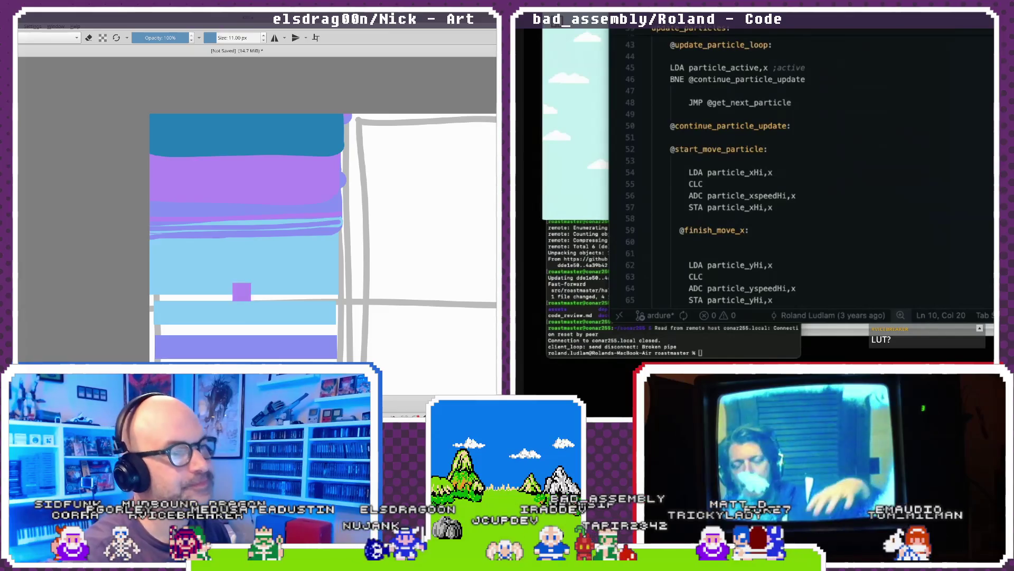
- Switch back to the Aseprite level mockup and zoom around its blue gradient sky stripes
key(alt+Tab)
key(Tab)
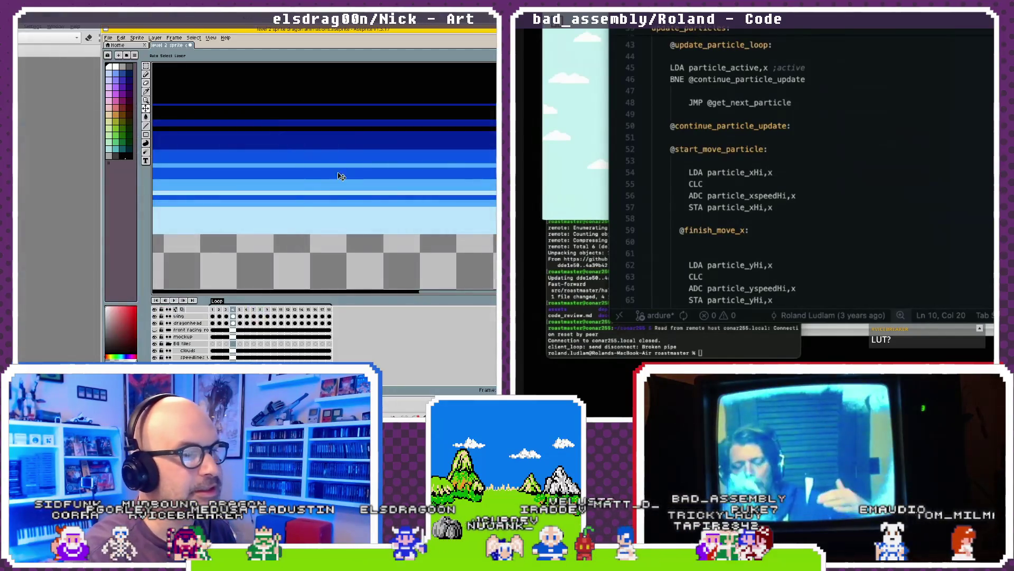
scroll(315, 156, up, 2)
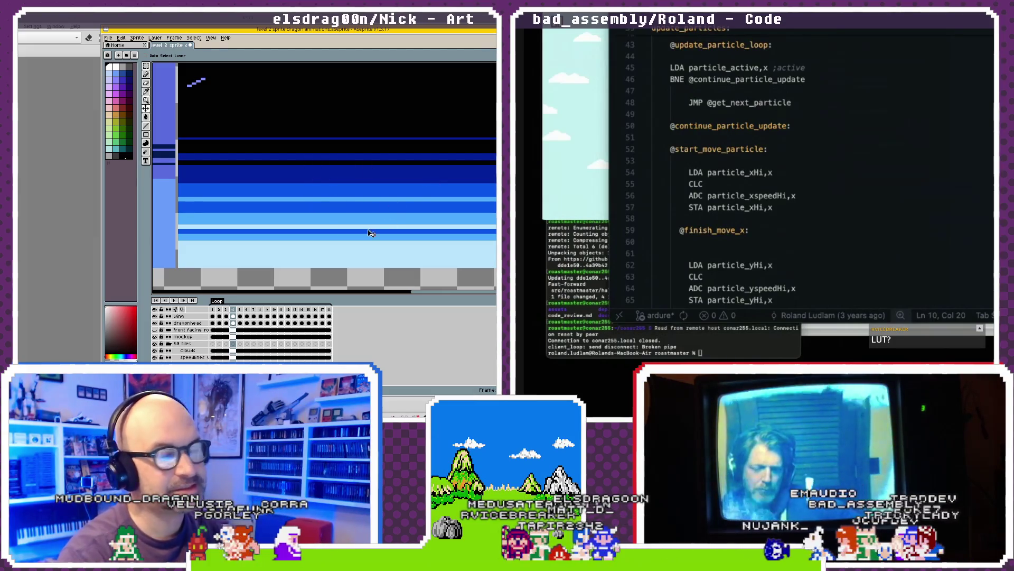
scroll(356, 193, down, 3)
scroll(353, 194, up, 1)
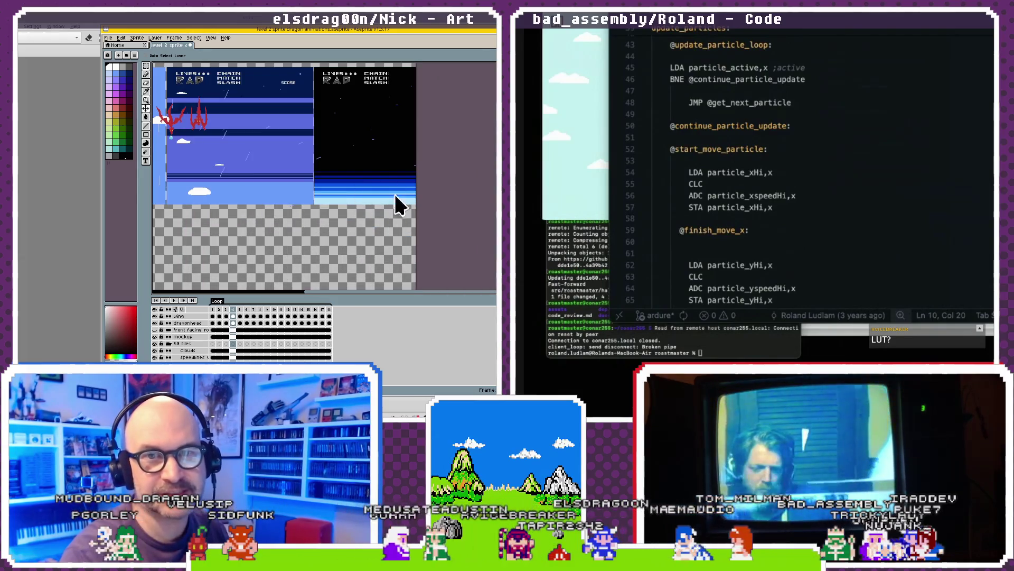
scroll(349, 187, up, 2)
scroll(344, 180, up, 1)
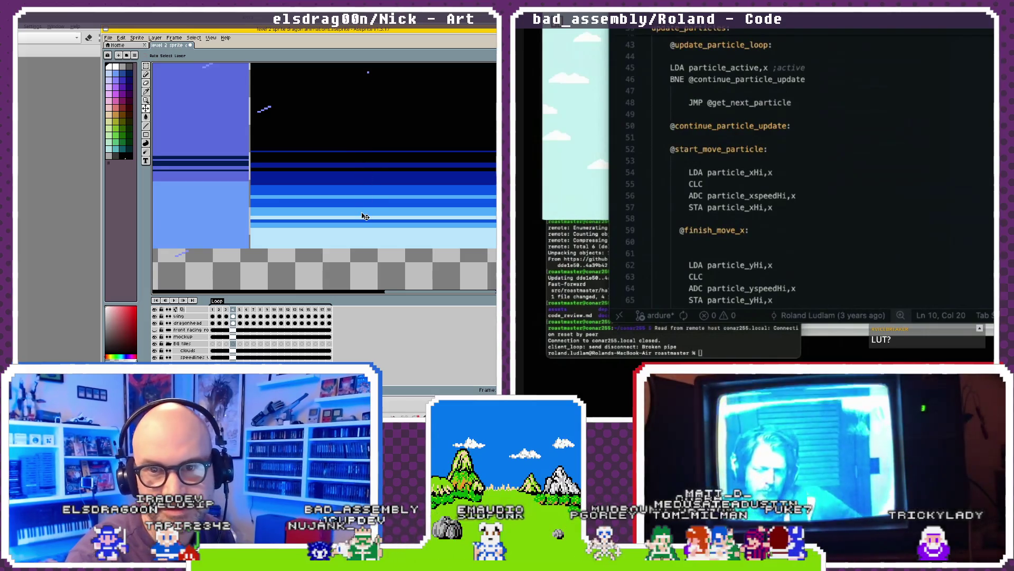
- Marquee-select the blue gradient band, move it upward and commit it in place
scroll(364, 217, down, 2)
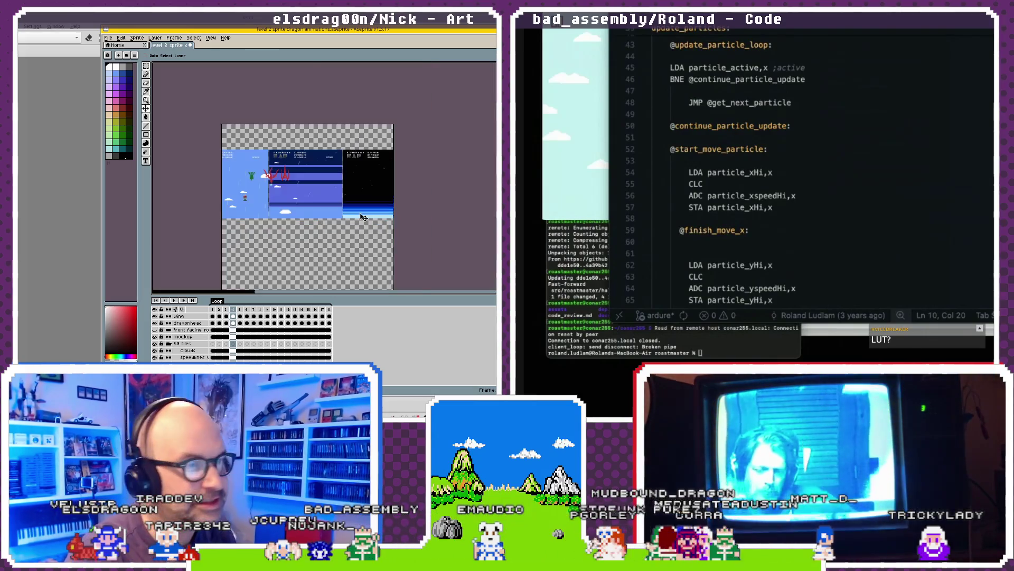
scroll(292, 217, up, 2)
scroll(292, 218, down, 1)
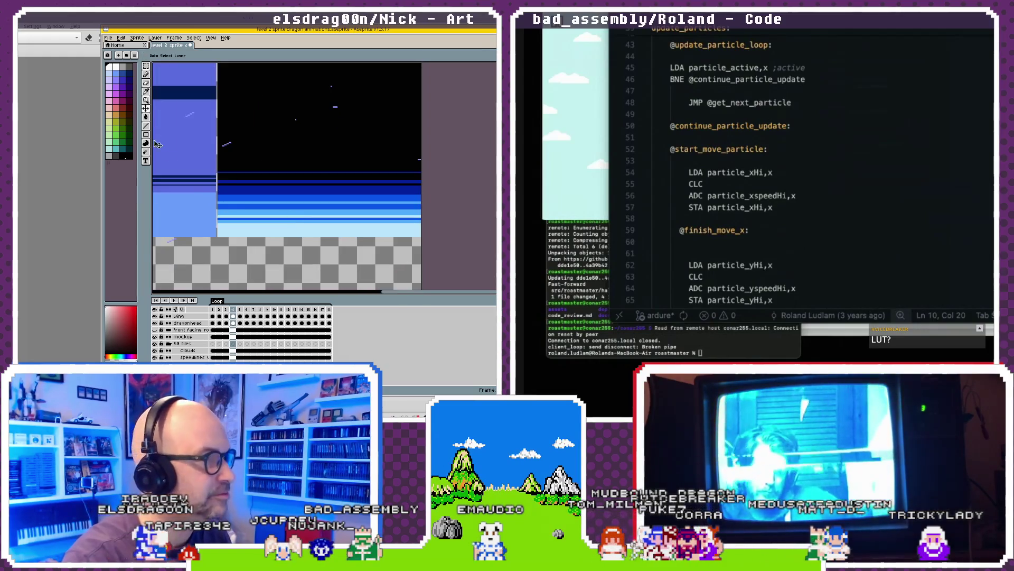
key(m)
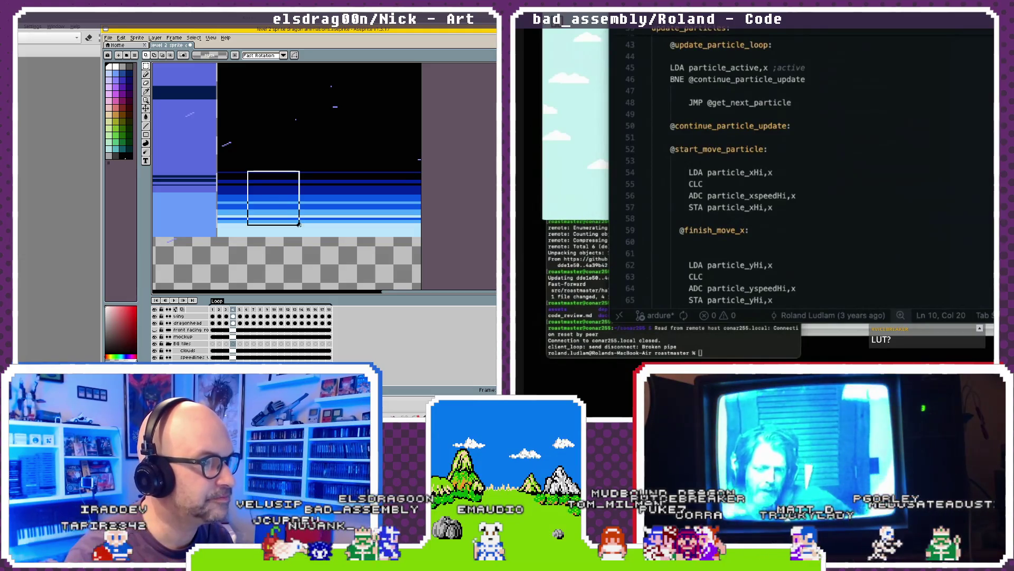
drag(295, 219, 297, 228)
scroll(338, 275, up, 3)
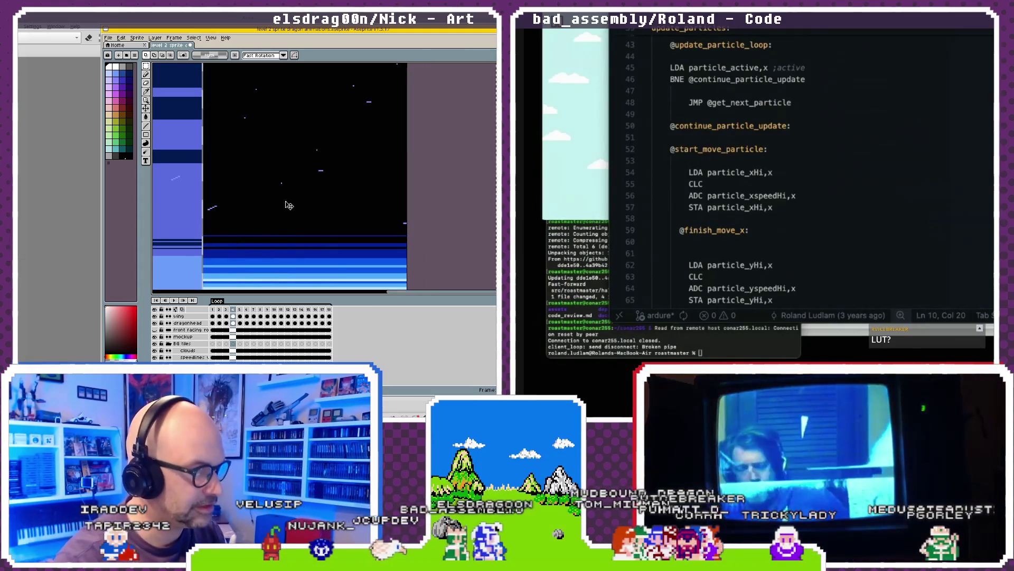
click(269, 243)
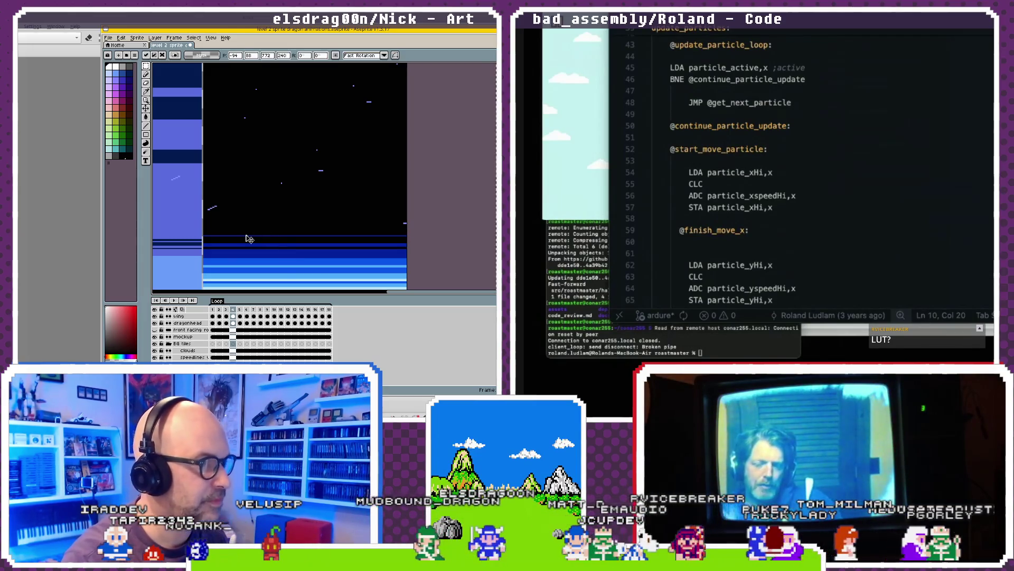
drag(272, 246, 263, 224)
key(Return)
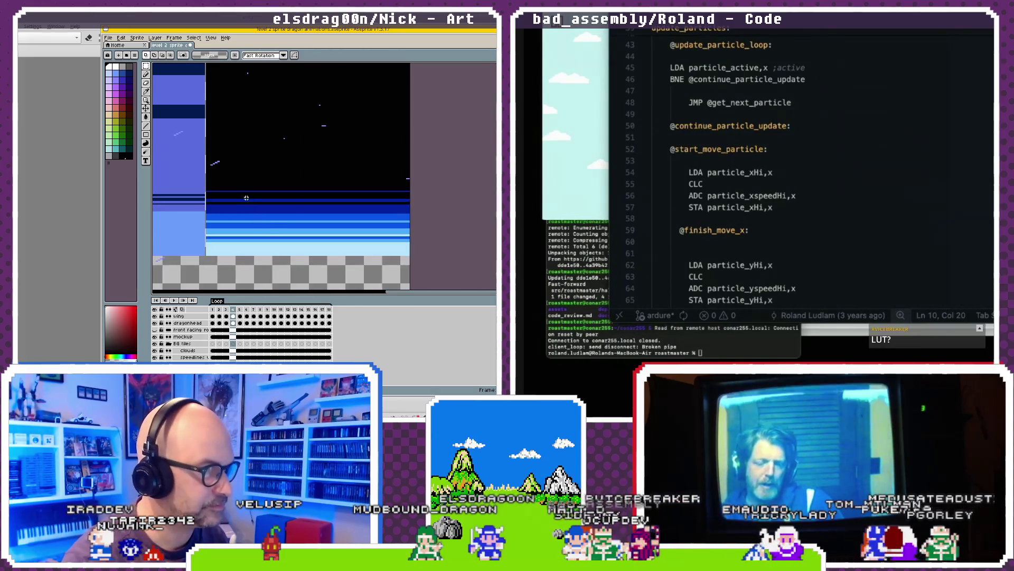
- Marquee a narrow vertical slice of the gradient
drag(243, 189, 270, 224)
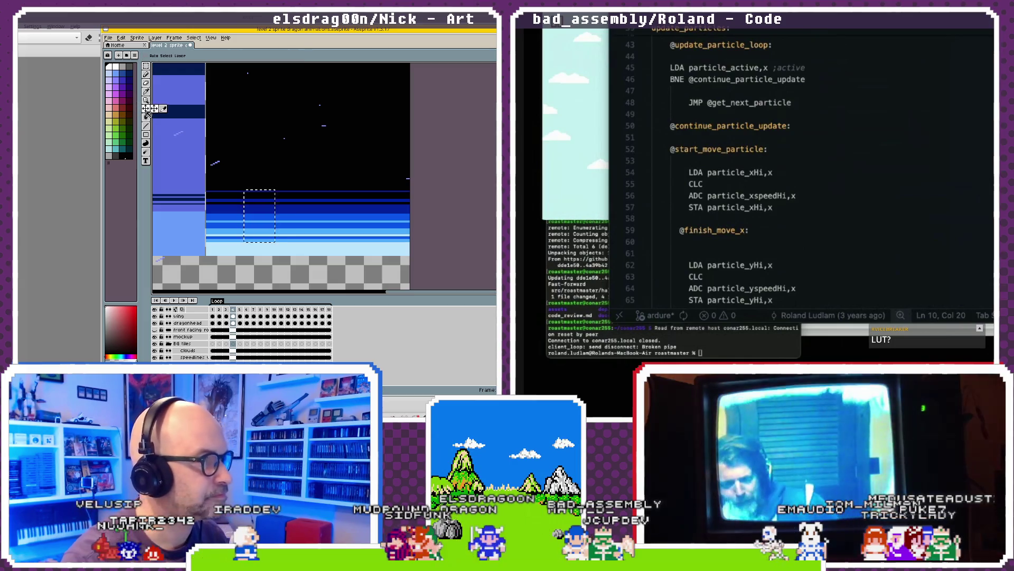
click(278, 197)
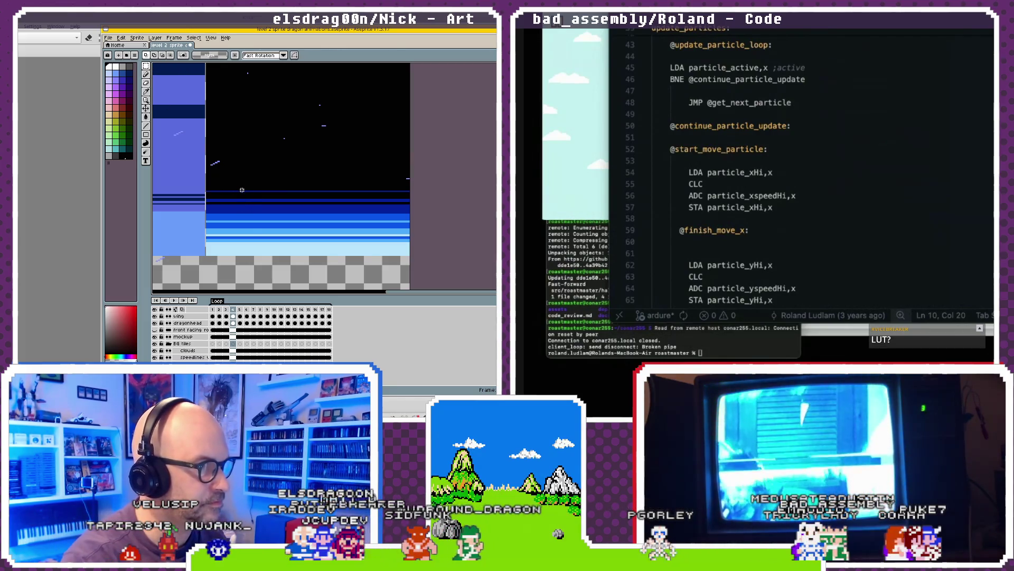
drag(264, 256, 266, 255)
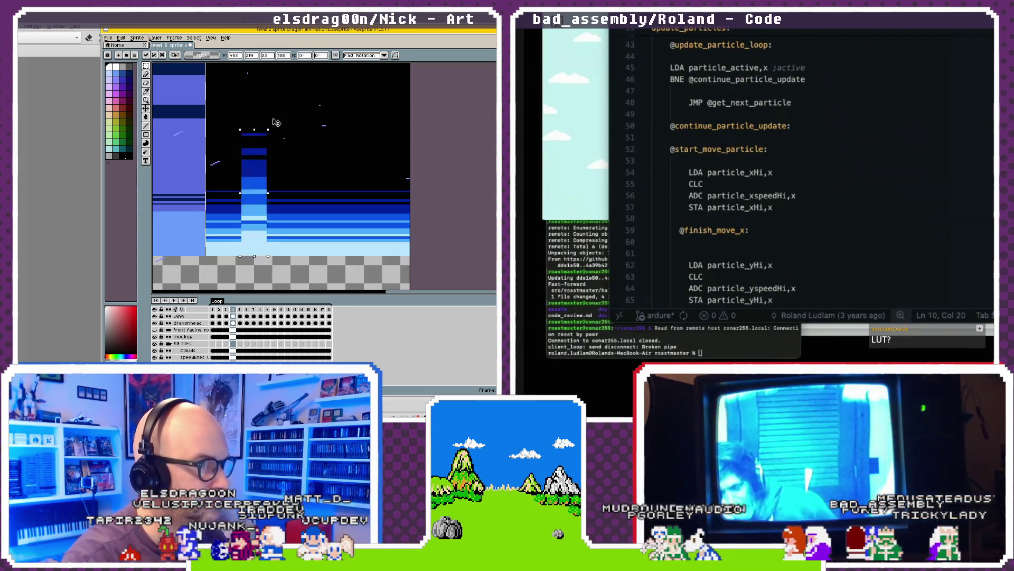
- Extend the slice over the whole gradient, lift and widen the strip, then cut it out
drag(266, 189, 275, 97)
scroll(293, 137, down, 2)
scroll(287, 216, down, 1)
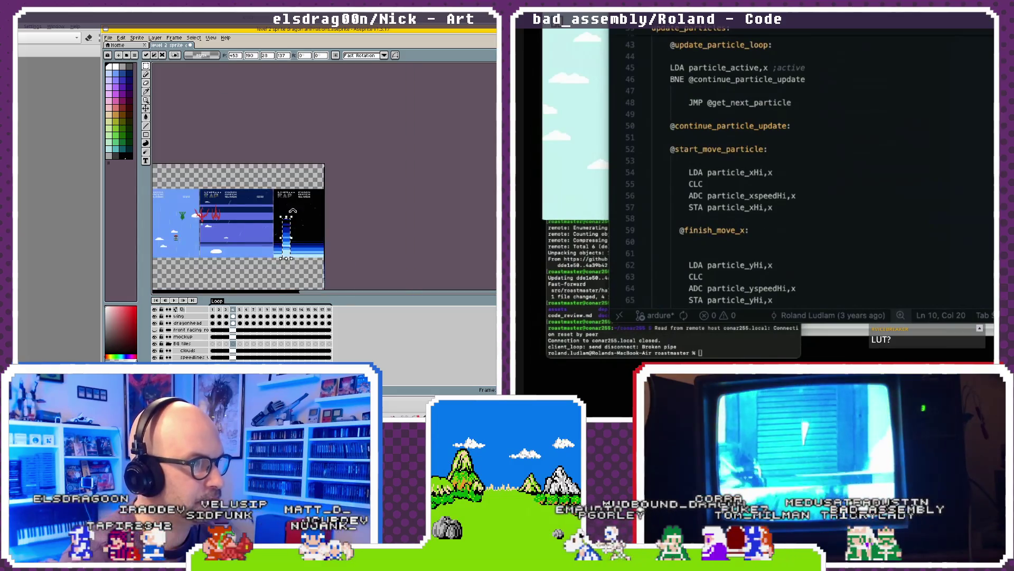
drag(286, 216, 293, 82)
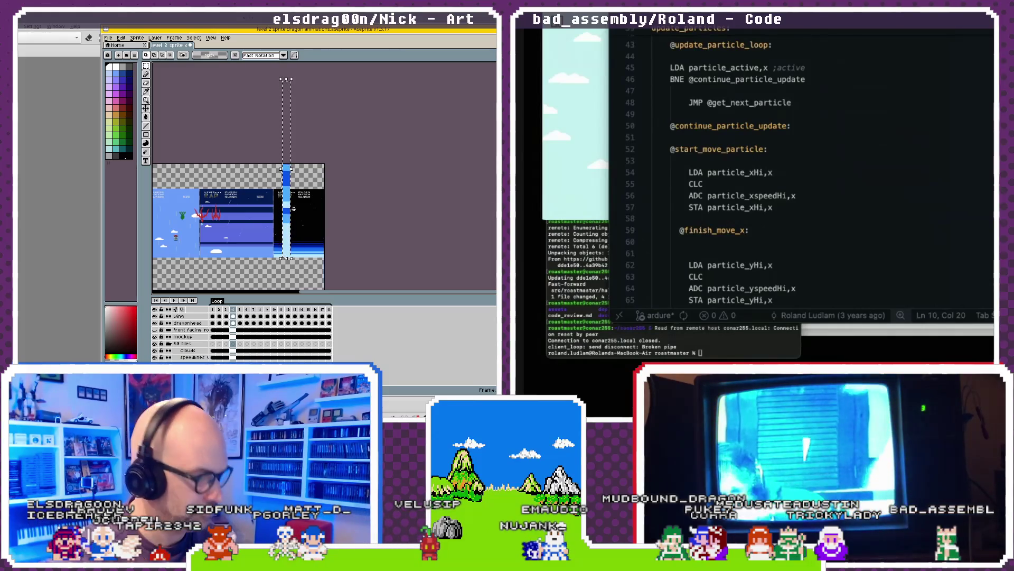
key(ctrl+d)
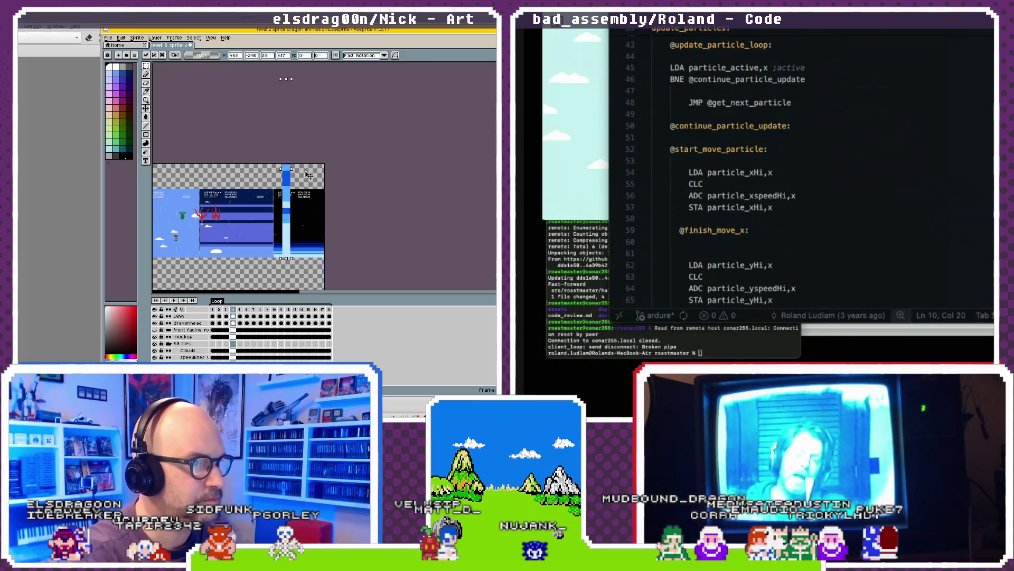
drag(292, 171, 400, 175)
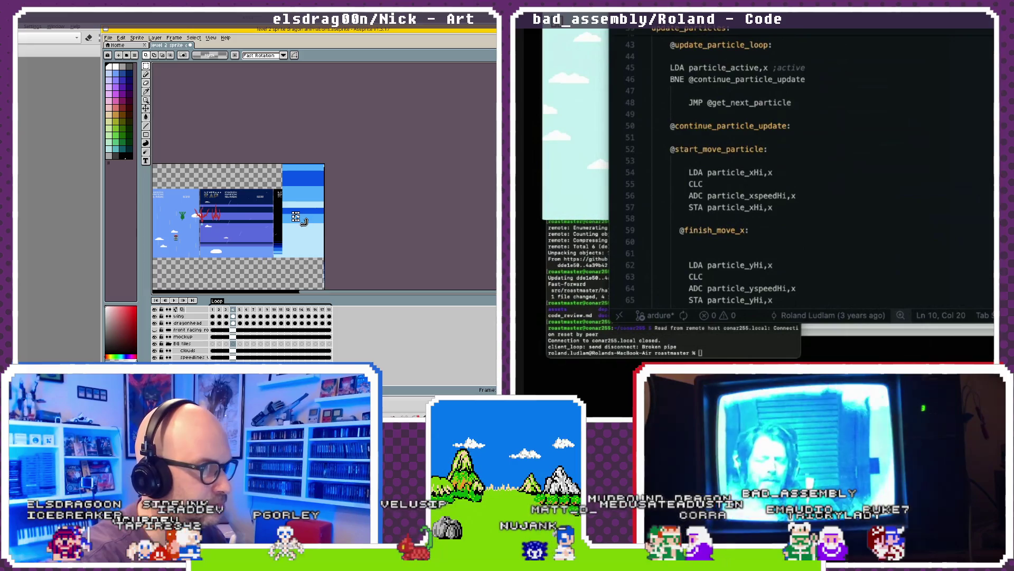
key(Delete)
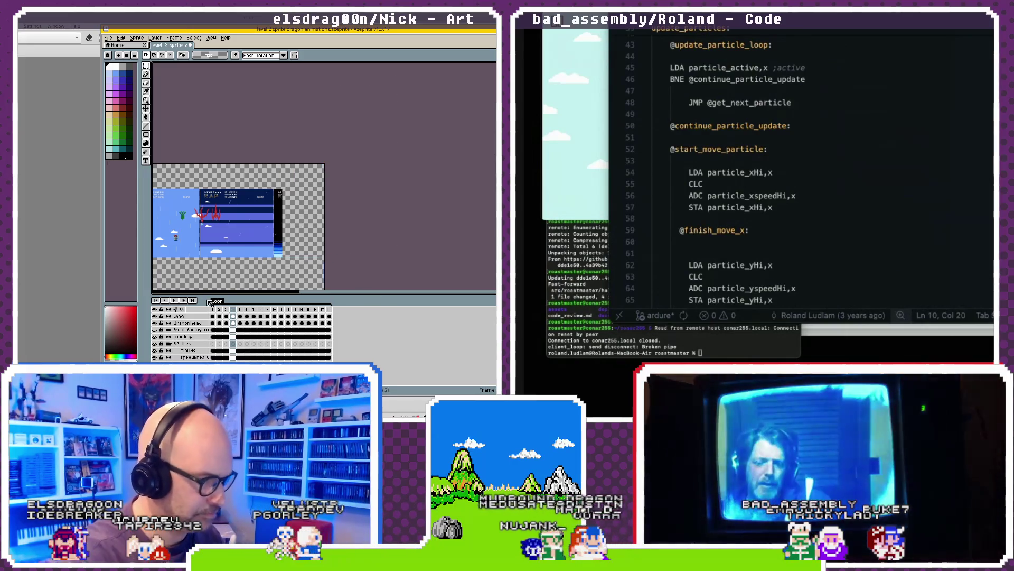
right_click(289, 233)
key(Escape)
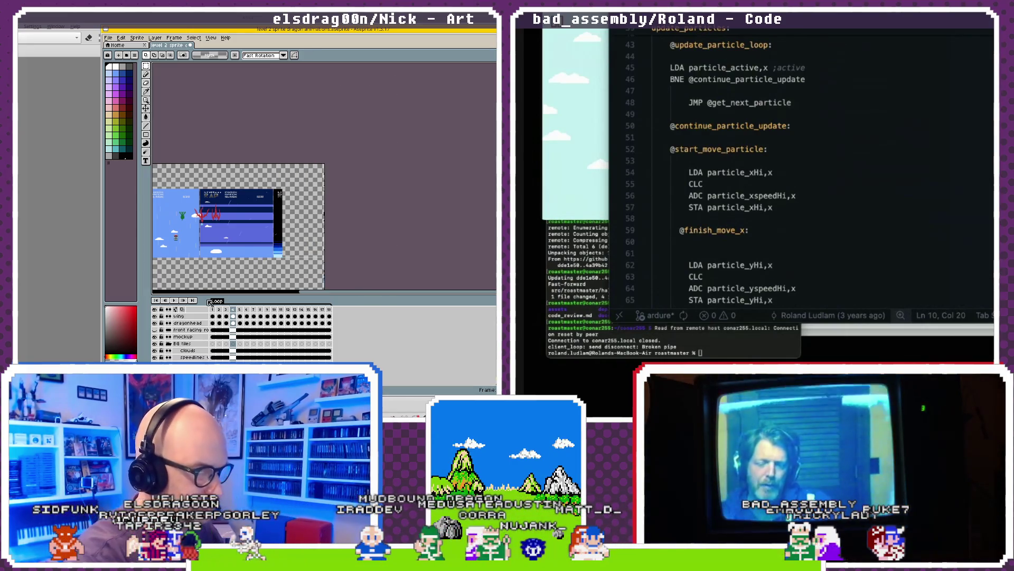
- Paste the blue strip, commit it, and slide it into the upper-left sky panel
key(ctrl+v)
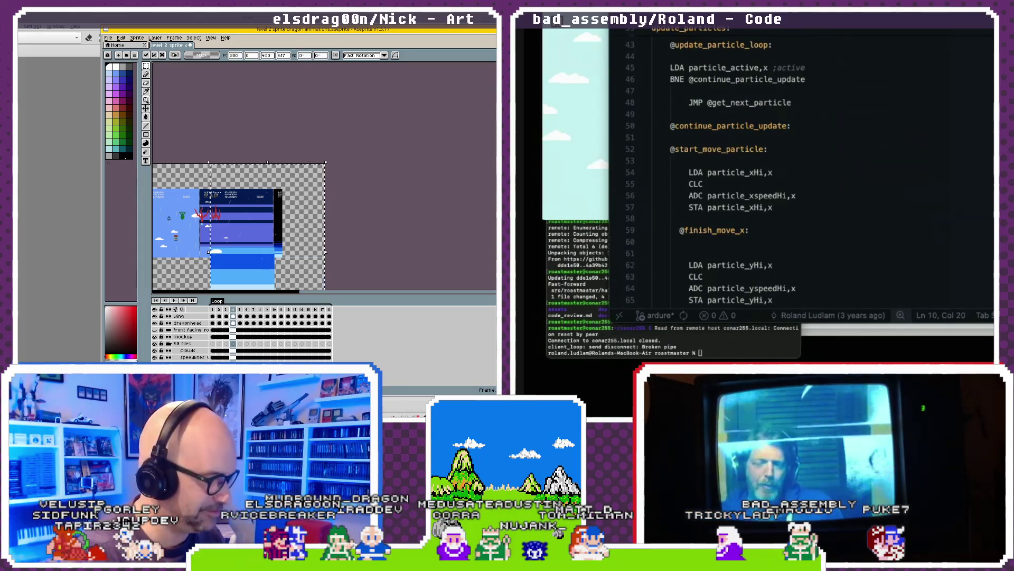
scroll(237, 202, down, 3)
key(Escape)
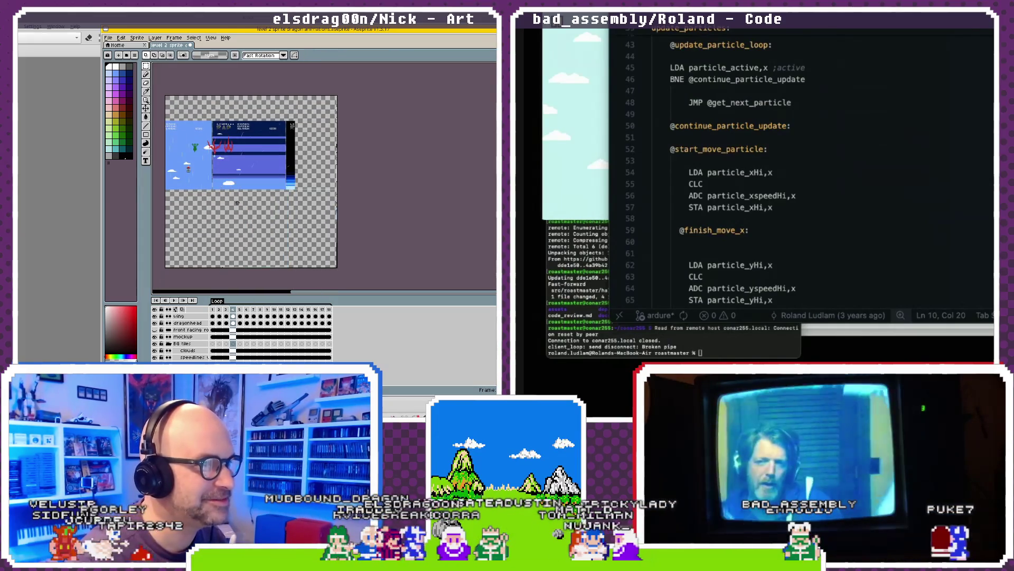
key(ctrl+v)
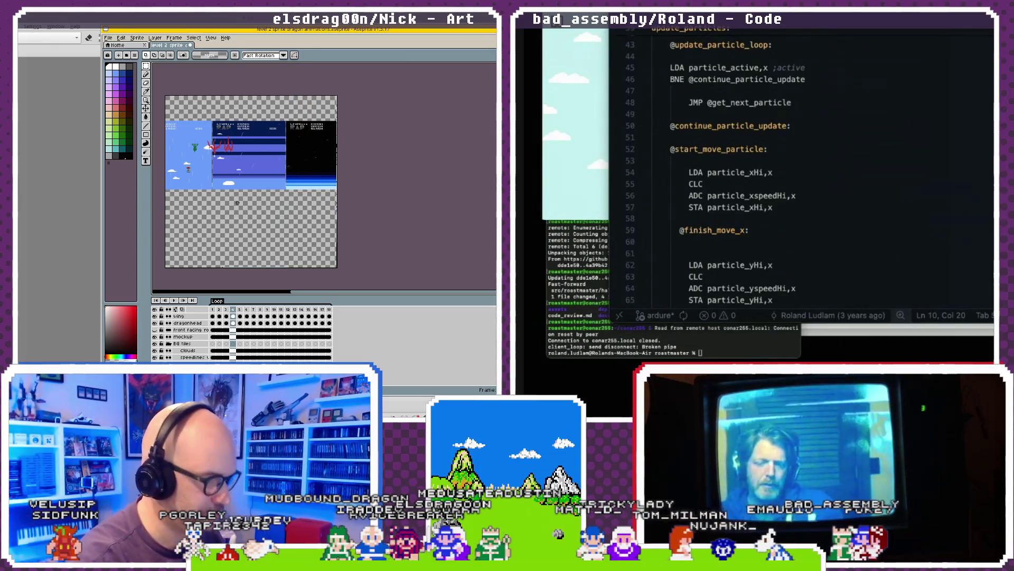
key(ctrl+v)
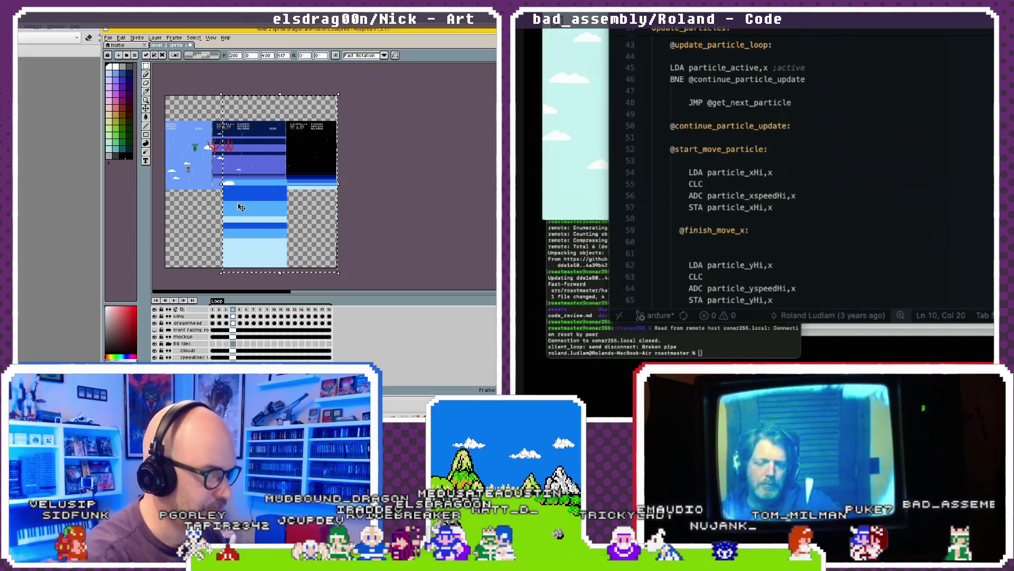
drag(241, 206, 259, 160)
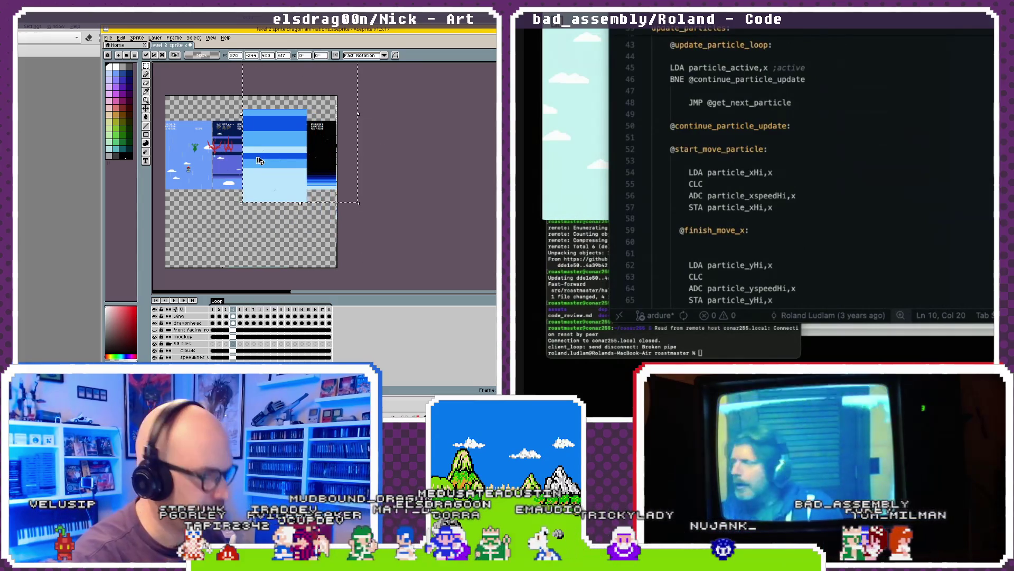
key(Return)
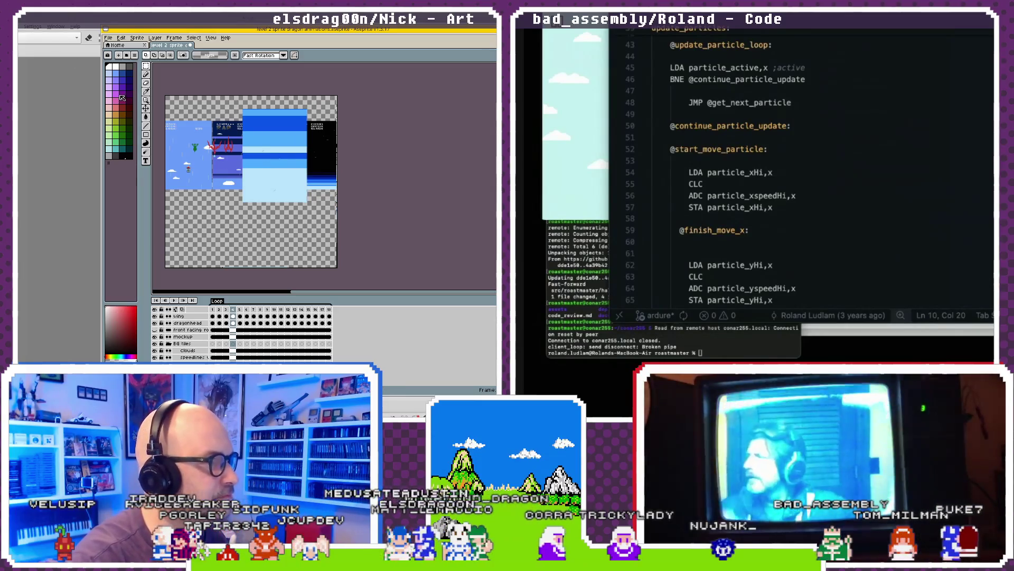
drag(284, 159, 326, 150)
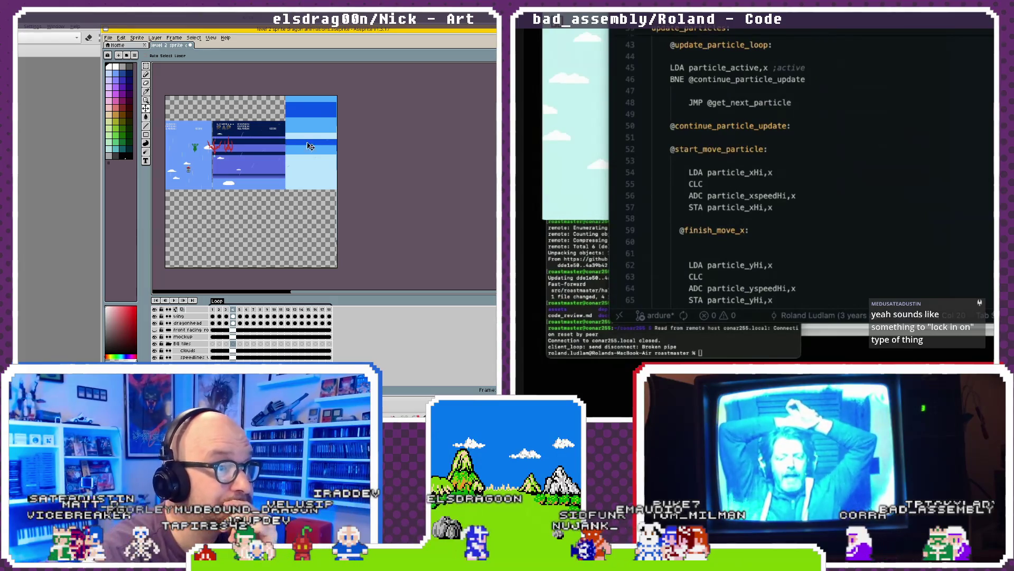
drag(289, 143, 170, 148)
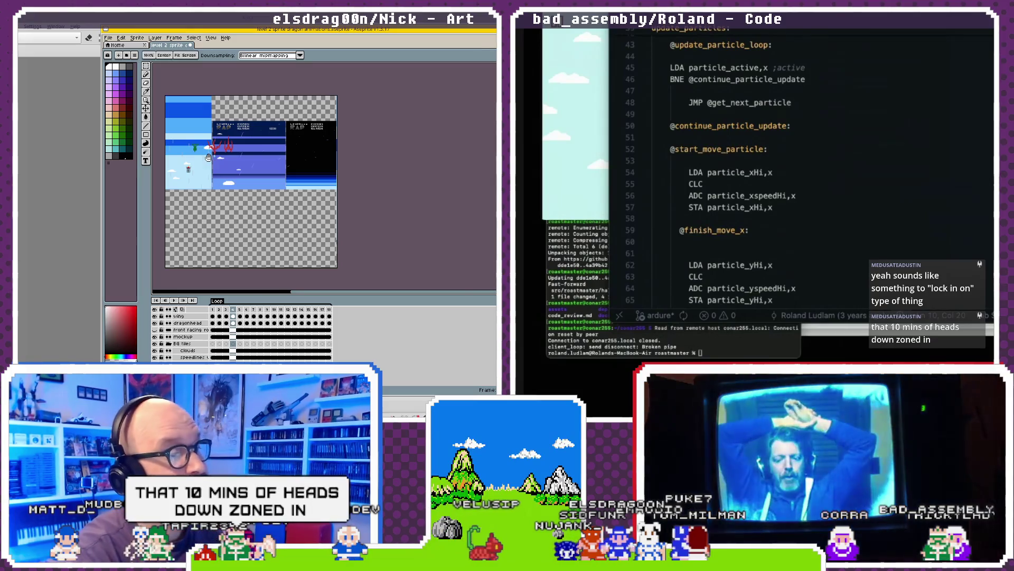
scroll(289, 181, up, 2)
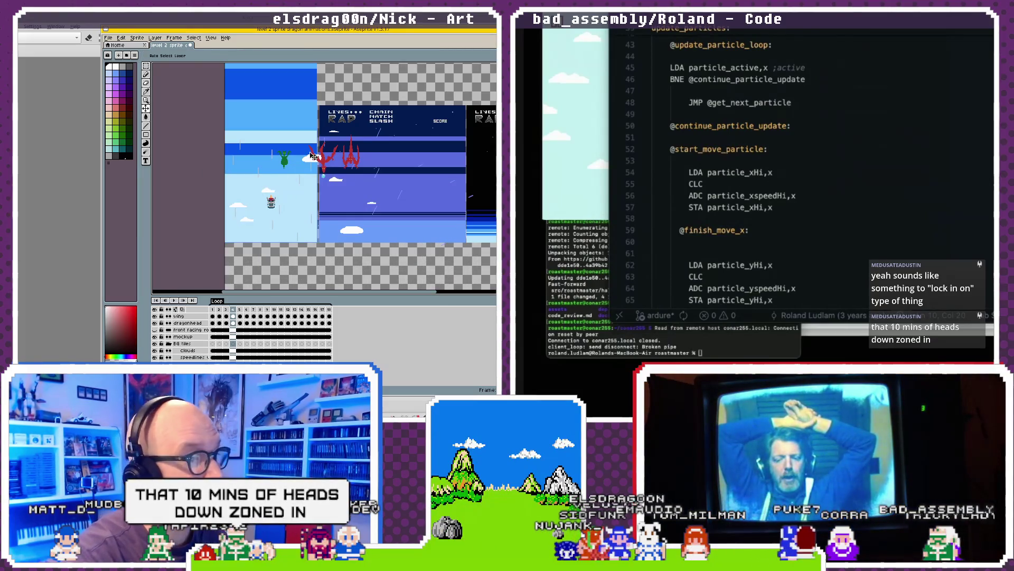
mouse_move(305, 166)
mouse_down()
mouse_move(293, 173)
mouse_move(362, 179)
mouse_up()
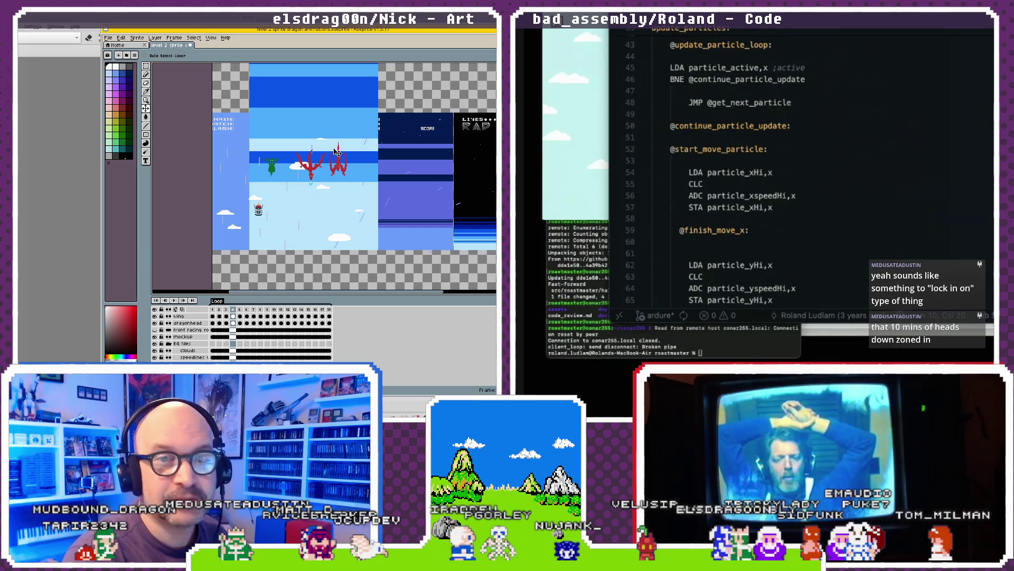
scroll(232, 200, right, 5)
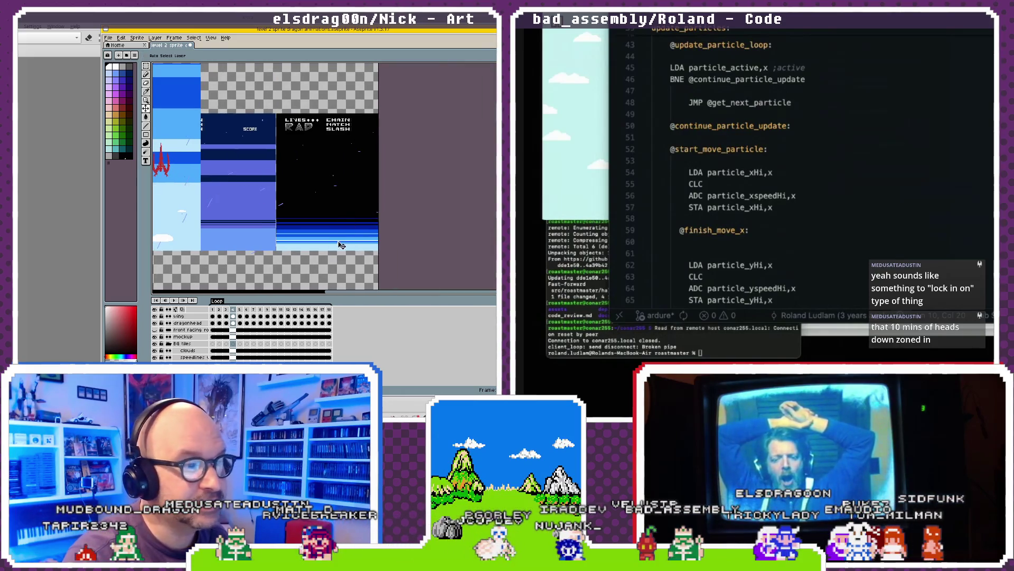
scroll(375, 221, left, 5)
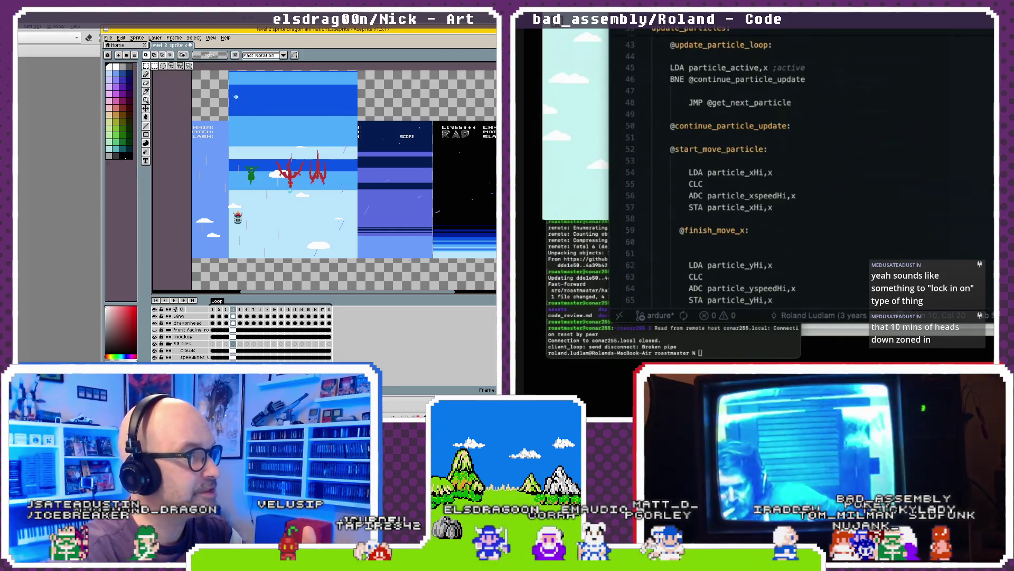
mouse_move(392, 121)
mouse_down()
mouse_move(399, 217)
mouse_move(353, 141)
mouse_up()
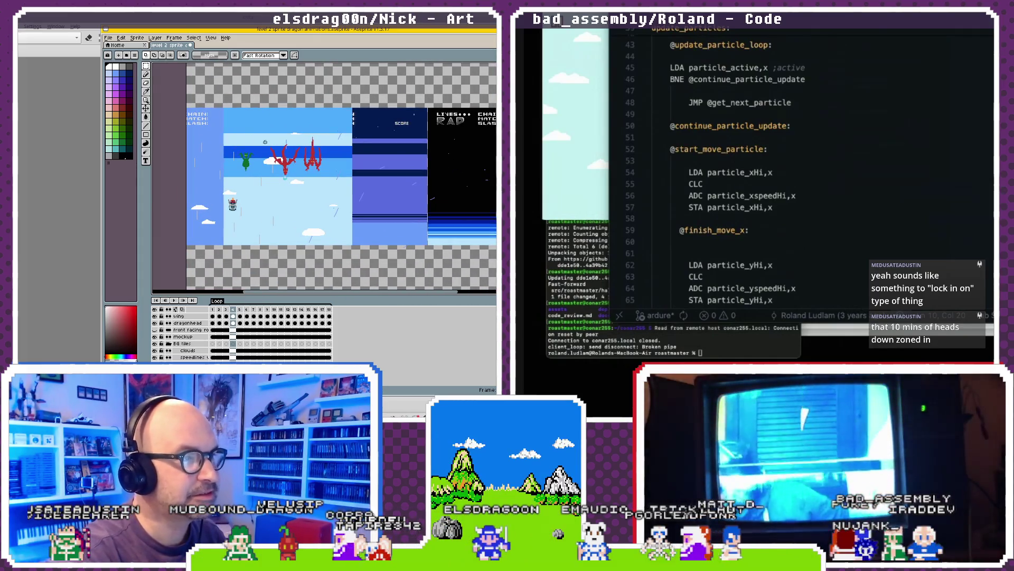
drag(286, 129, 356, 100)
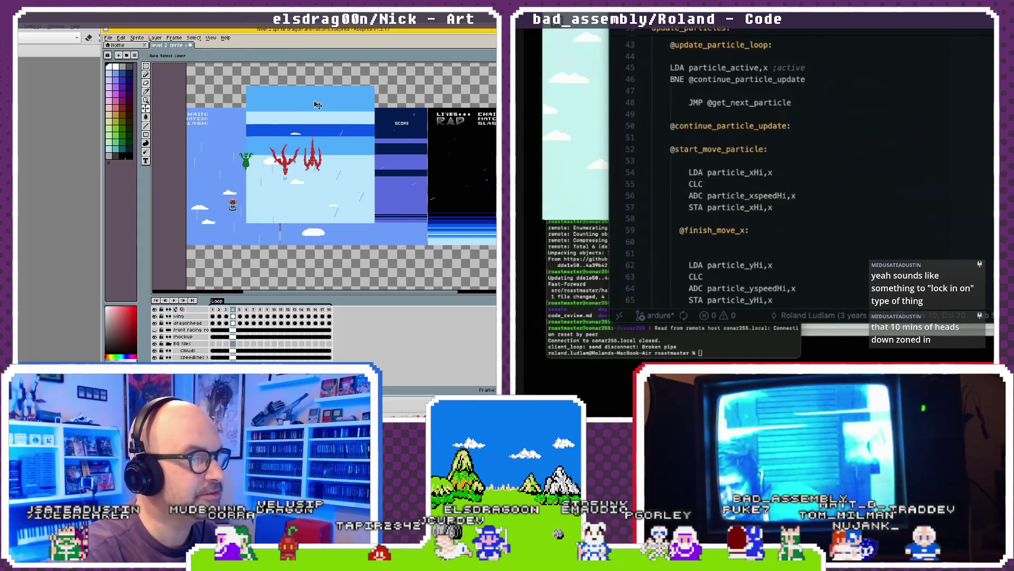
drag(358, 212, 318, 132)
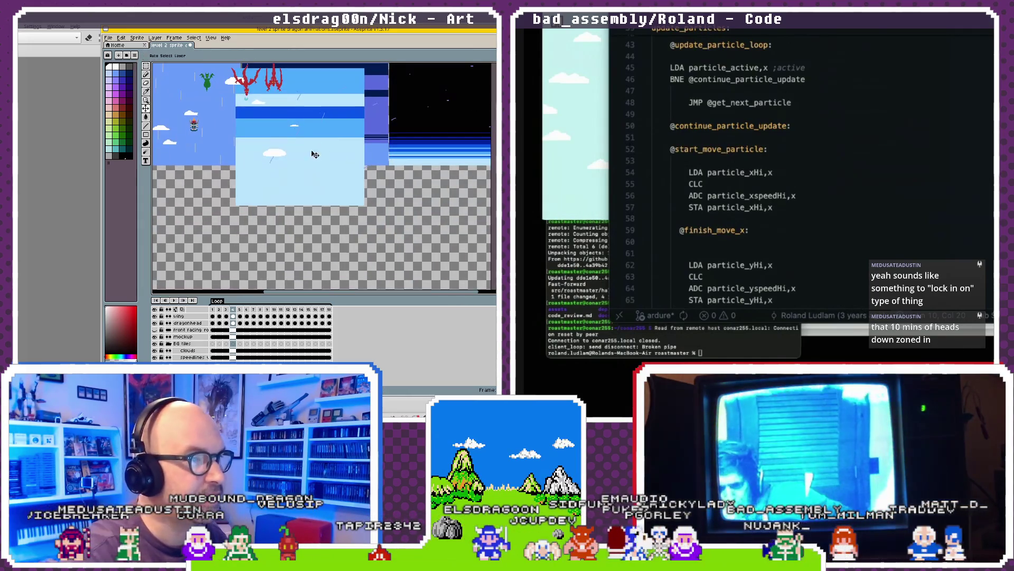
mouse_move(352, 71)
mouse_down()
mouse_move(331, 237)
mouse_move(322, 187)
mouse_move(300, 204)
mouse_up()
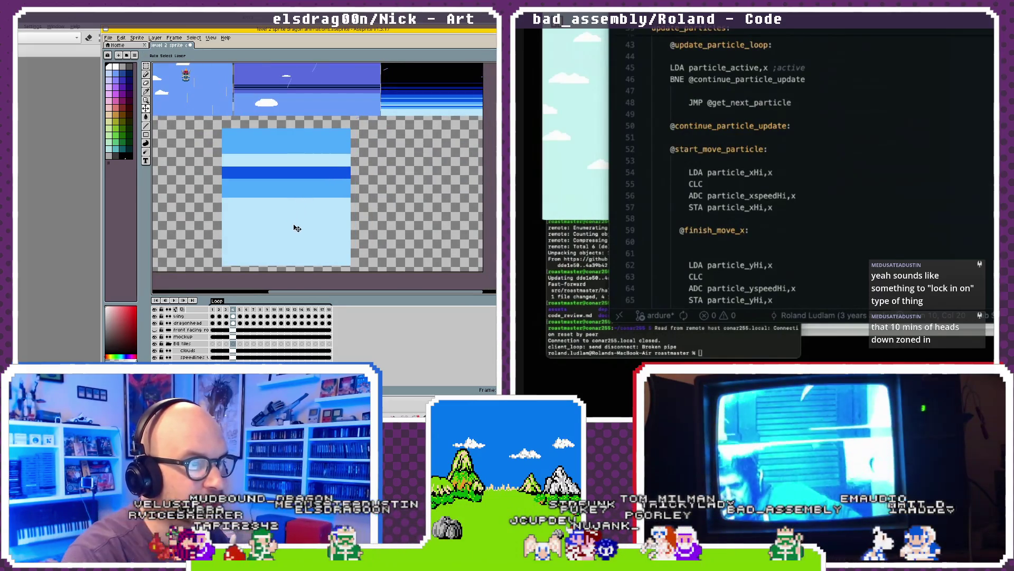
drag(434, 88, 362, 128)
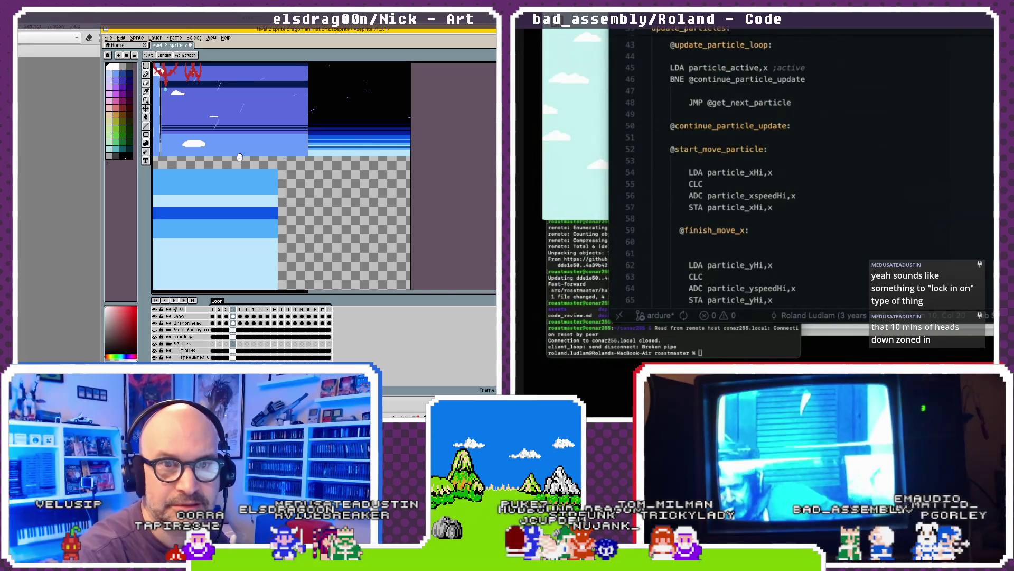
drag(240, 157, 342, 161)
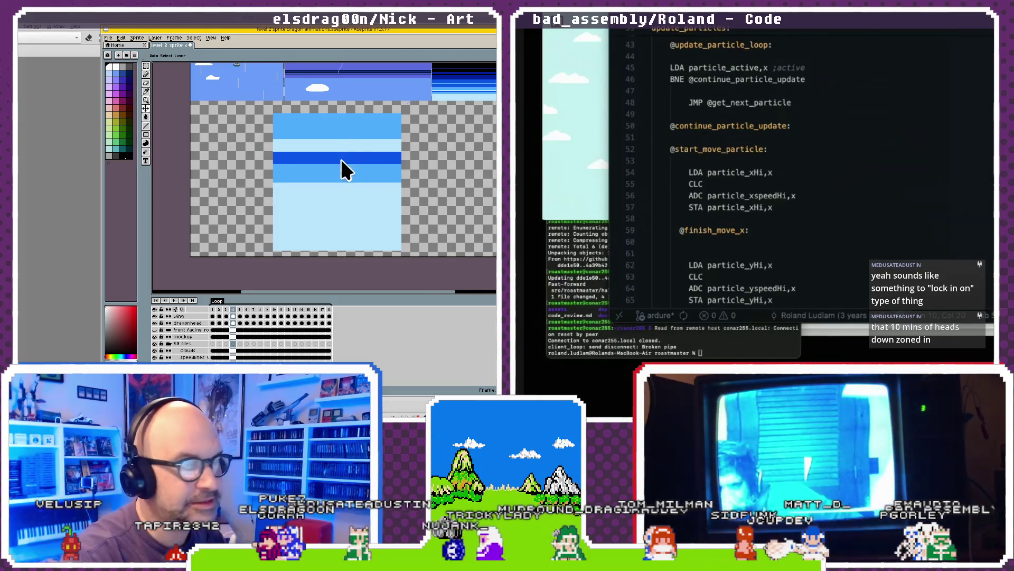
drag(341, 161, 335, 214)
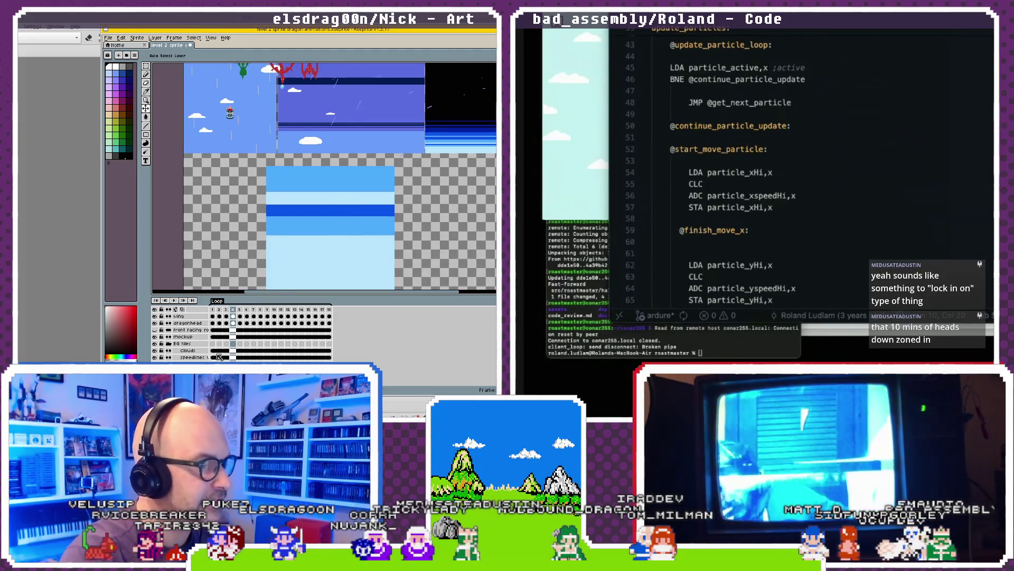
- Drag the light-blue mockup layer down over the first level screen, undoing and redoing the move
scroll(317, 235, up, 2)
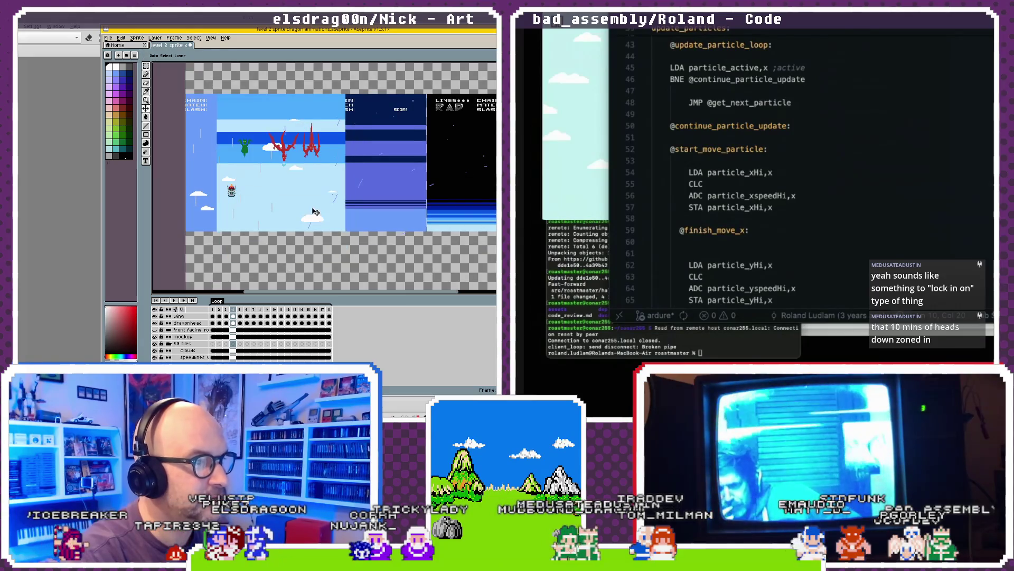
scroll(286, 159, up, 3)
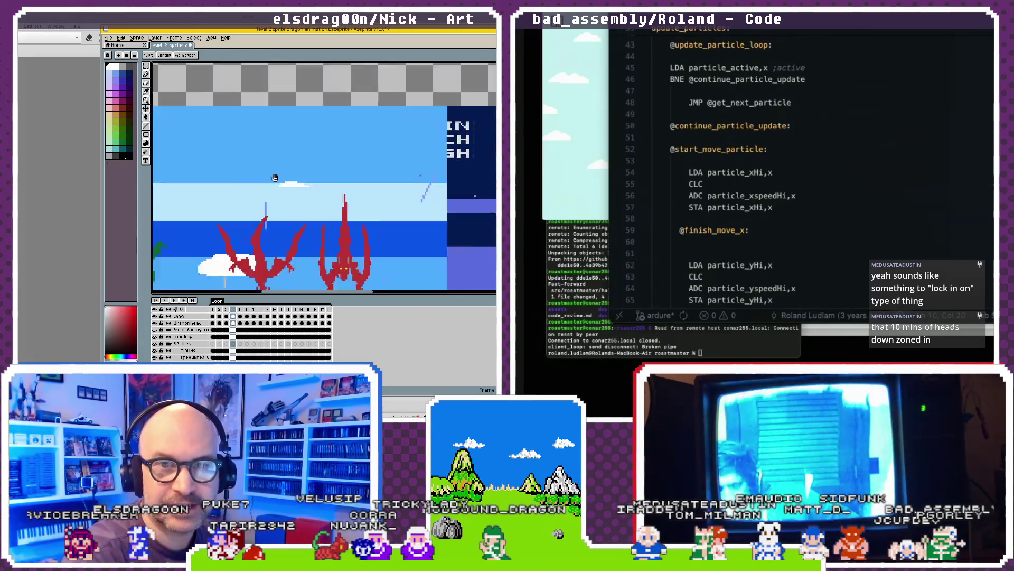
drag(273, 176, 352, 81)
drag(348, 195, 328, 160)
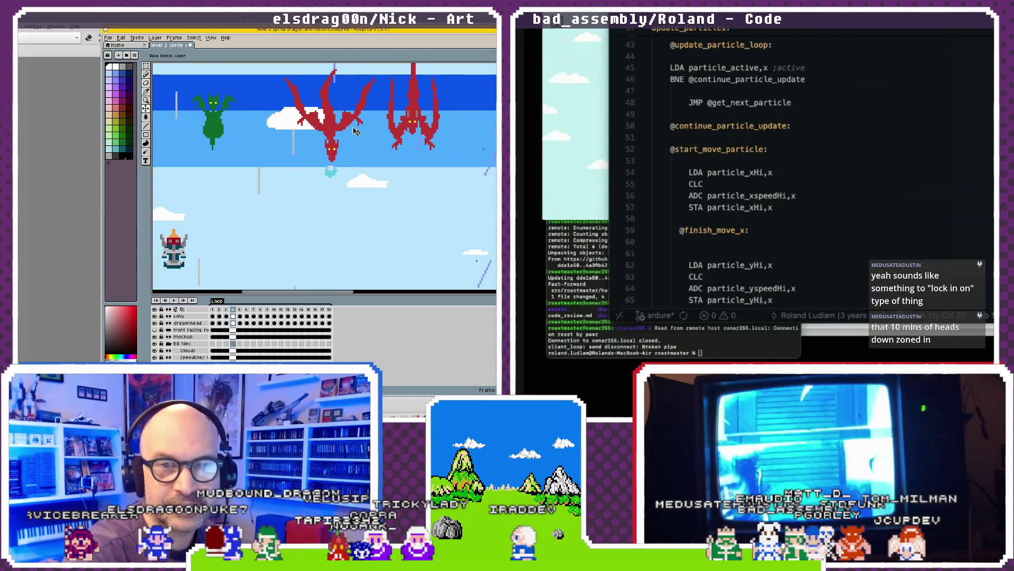
scroll(411, 137, down, 3)
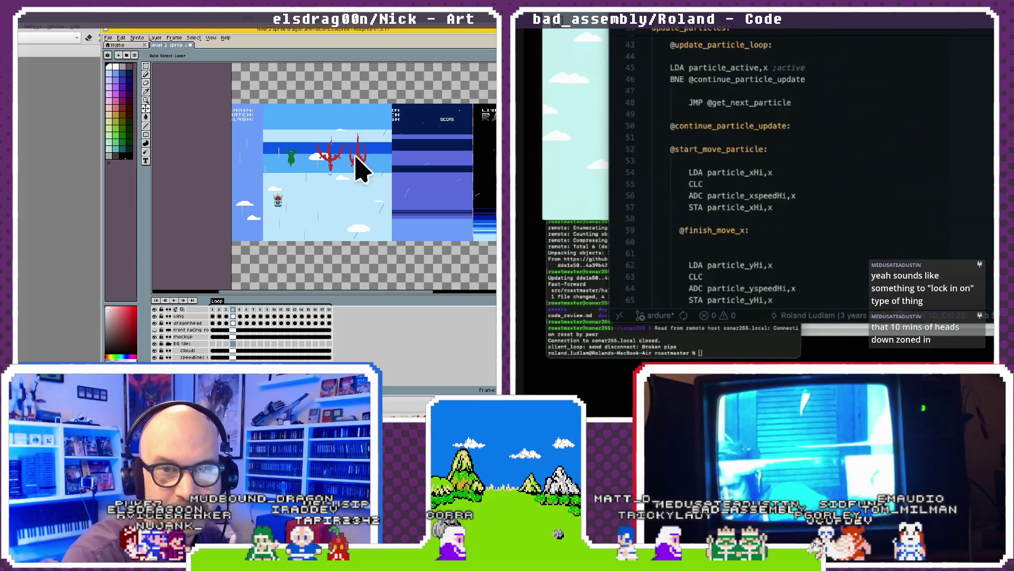
scroll(325, 161, up, 3)
scroll(316, 154, down, 3)
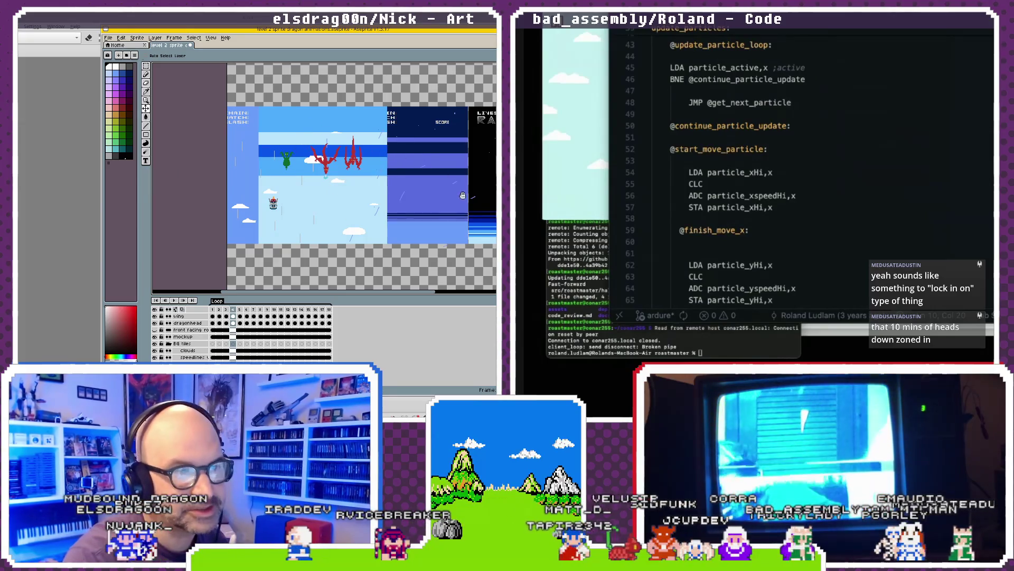
drag(462, 195, 402, 192)
mouse_move(286, 130)
mouse_down()
mouse_move(282, 176)
mouse_move(343, 171)
mouse_up()
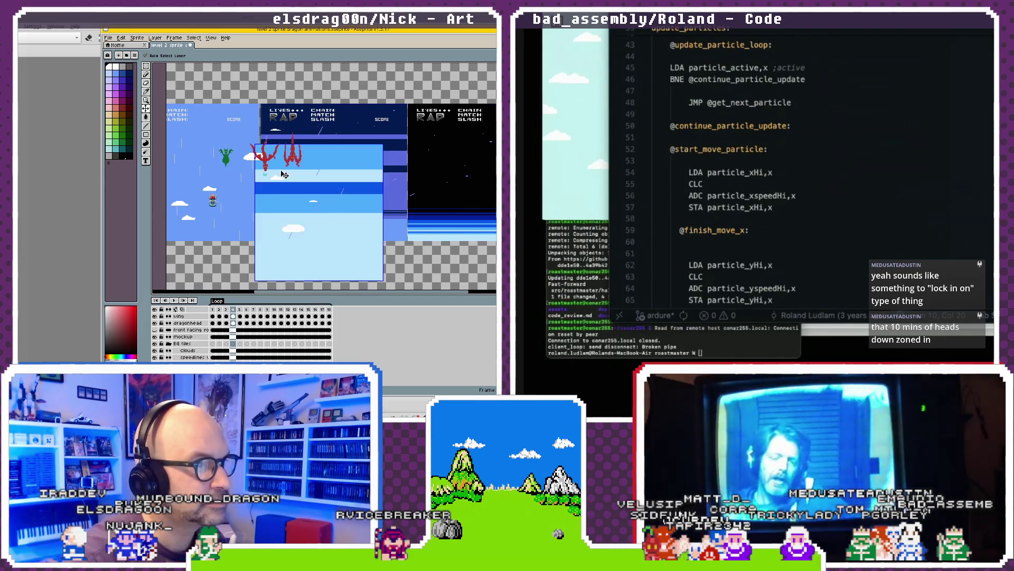
key(ctrl+z)
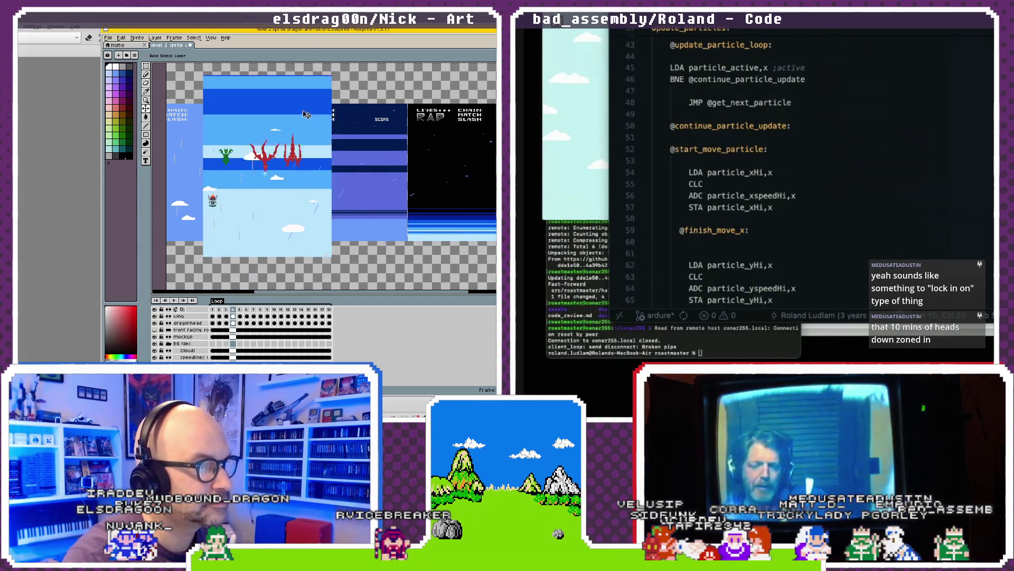
key(ctrl+z)
key(ctrl+y)
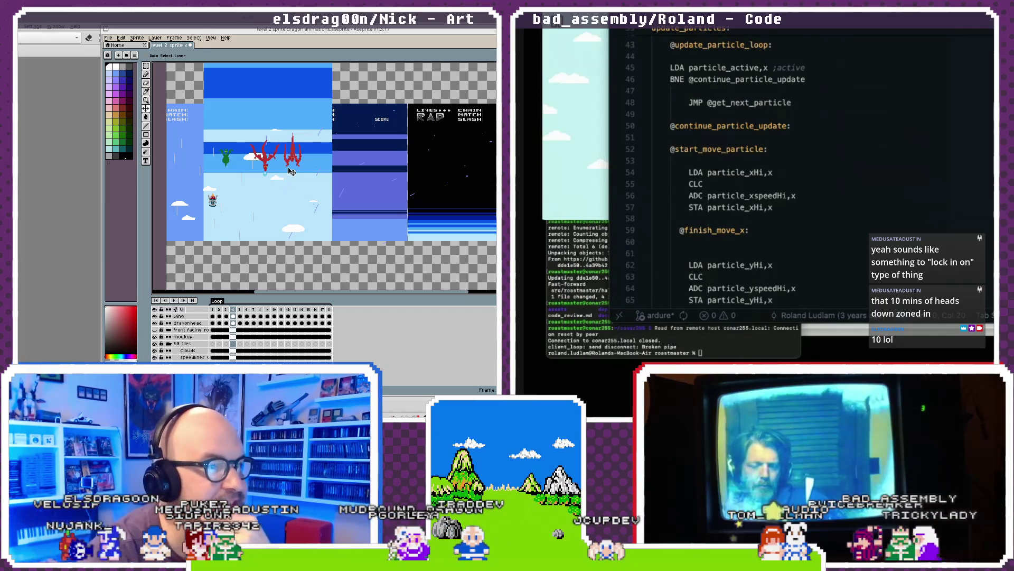
- Move the light-blue mockup down and right, and resize its top edge in a transform
drag(290, 155, 291, 206)
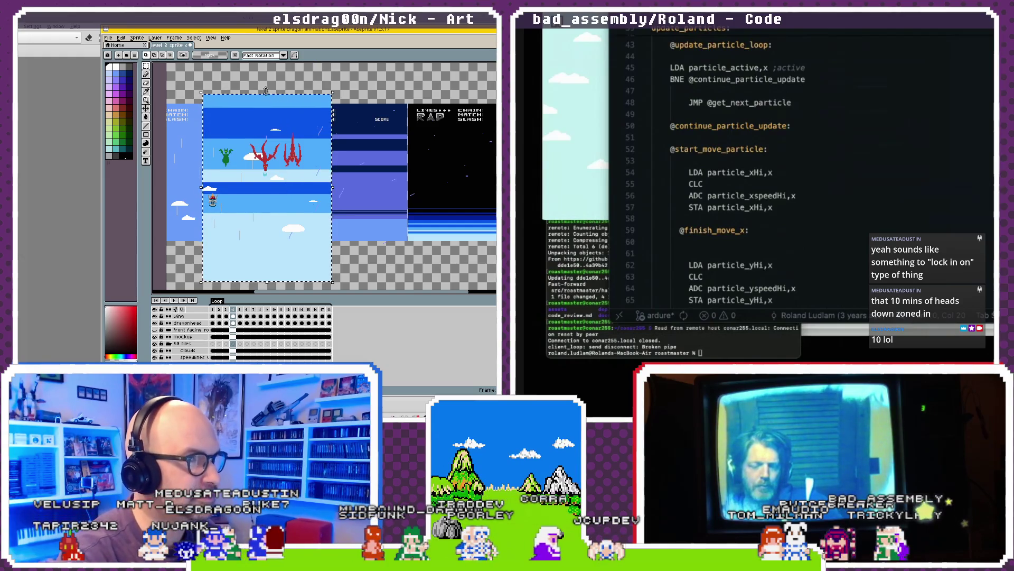
mouse_move(292, 176)
mouse_down()
mouse_move(254, 194)
mouse_move(275, 46)
mouse_up()
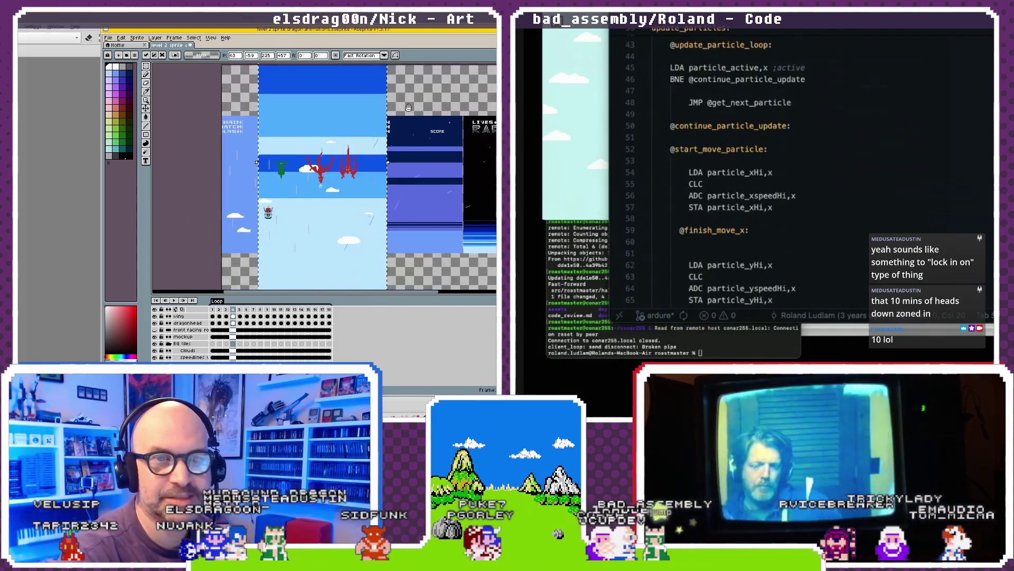
scroll(317, 158, down, 3)
drag(274, 46, 372, 190)
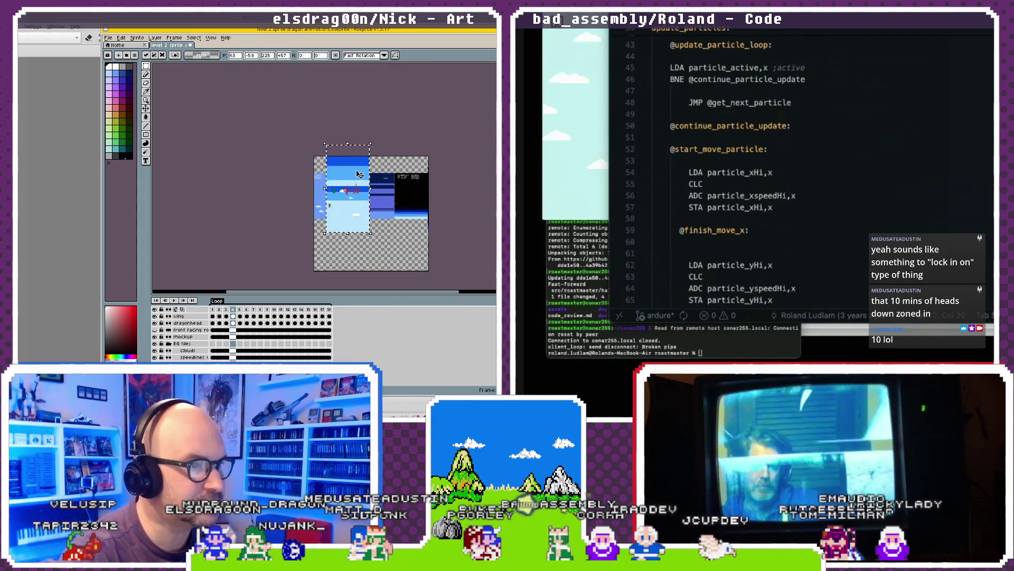
drag(349, 145, 364, 163)
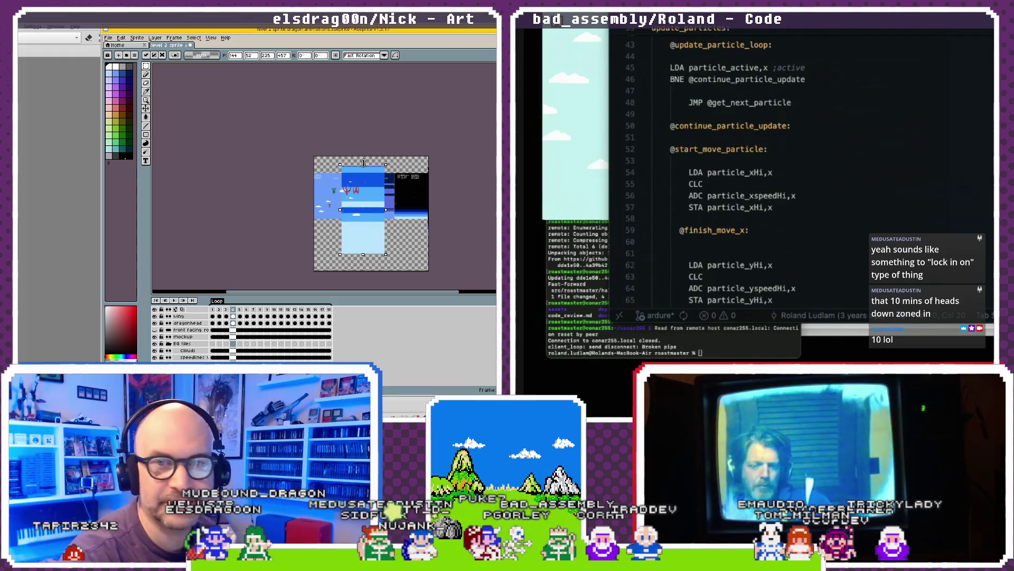
drag(363, 208, 359, 244)
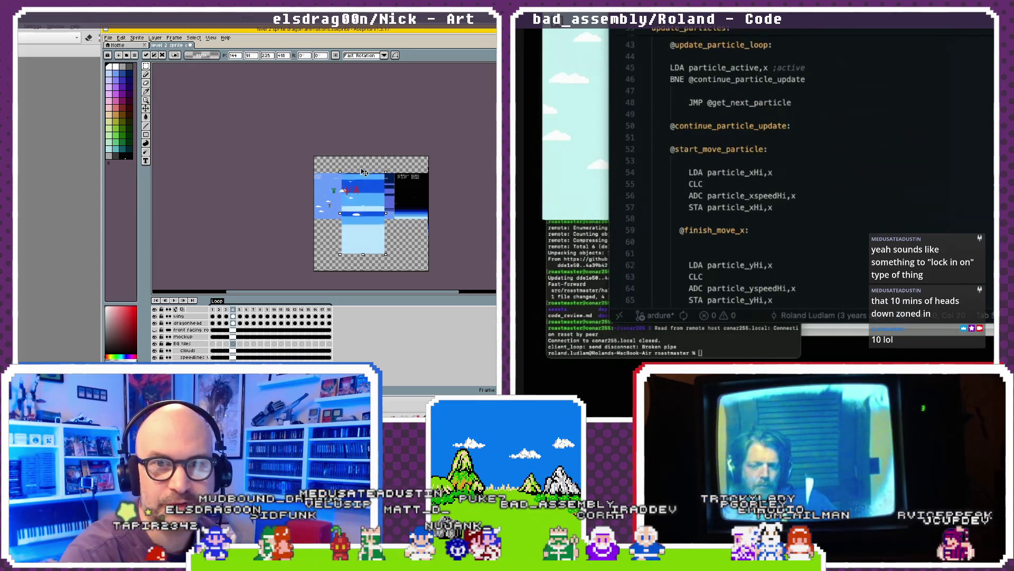
drag(359, 244, 362, 193)
- Adjust the mockup's top edge again, then cancel the transform and undo twice to revert
scroll(365, 214, up, 2)
scroll(343, 190, down, 1)
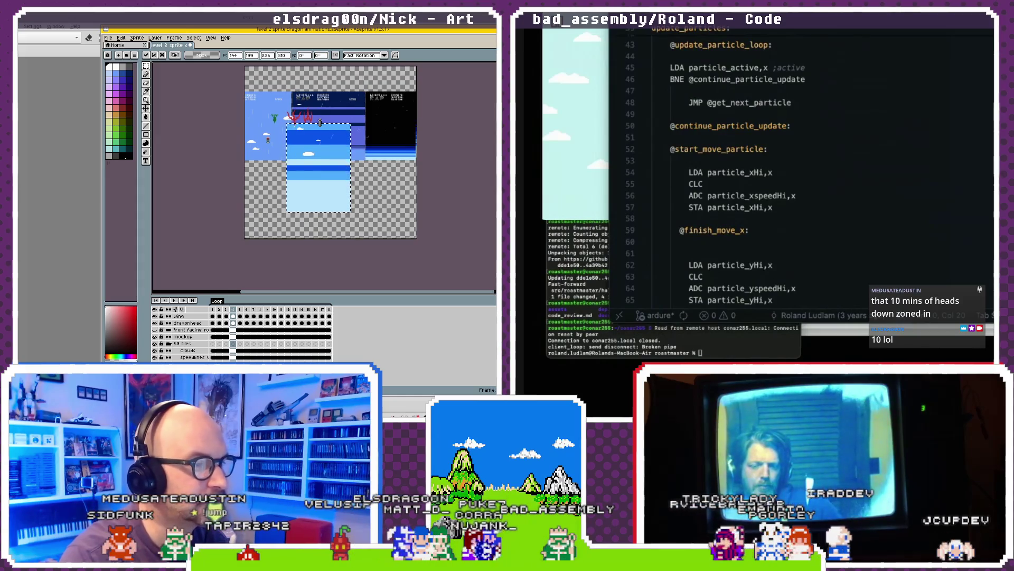
drag(320, 123, 327, 66)
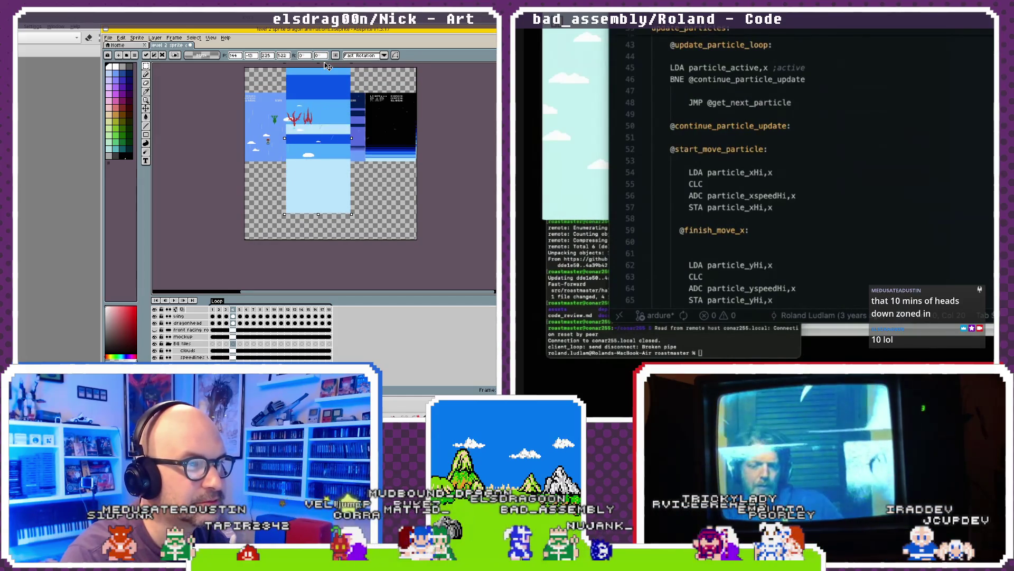
drag(328, 66, 326, 103)
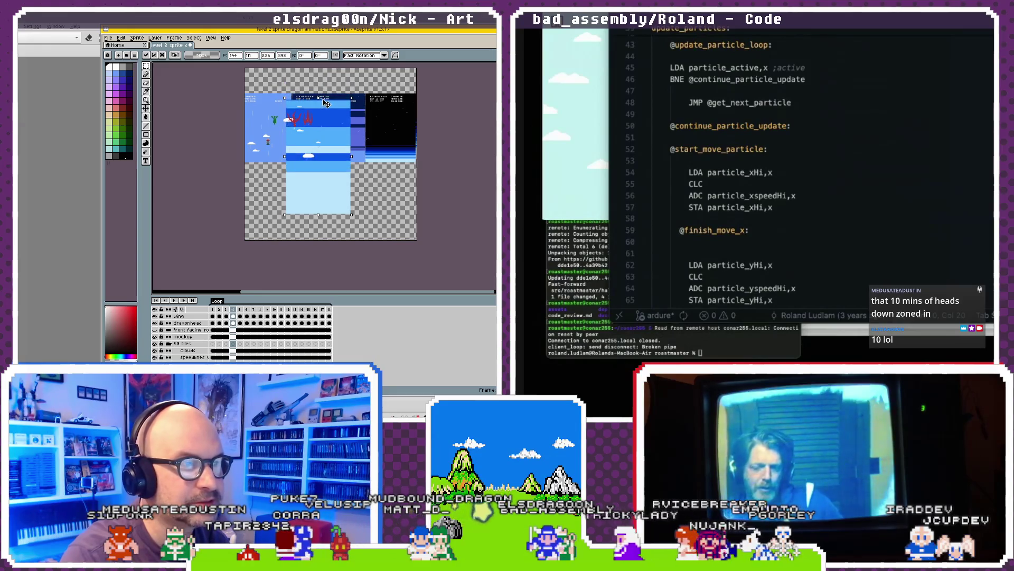
key(Escape)
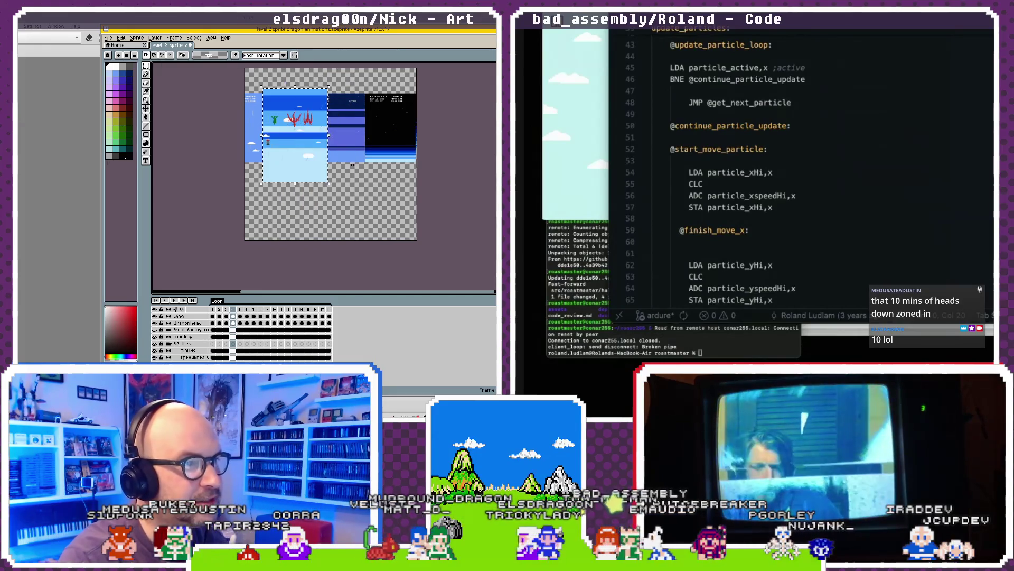
key(ctrl+z)
key(ctrl+z)
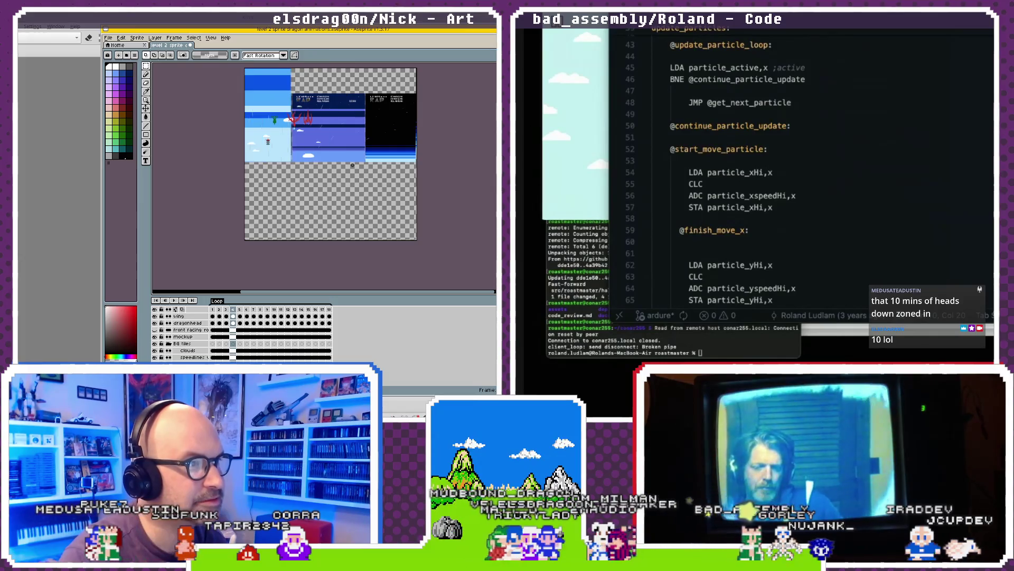
key(ctrl+z)
key(ctrl+z)
key(ctrl+z)
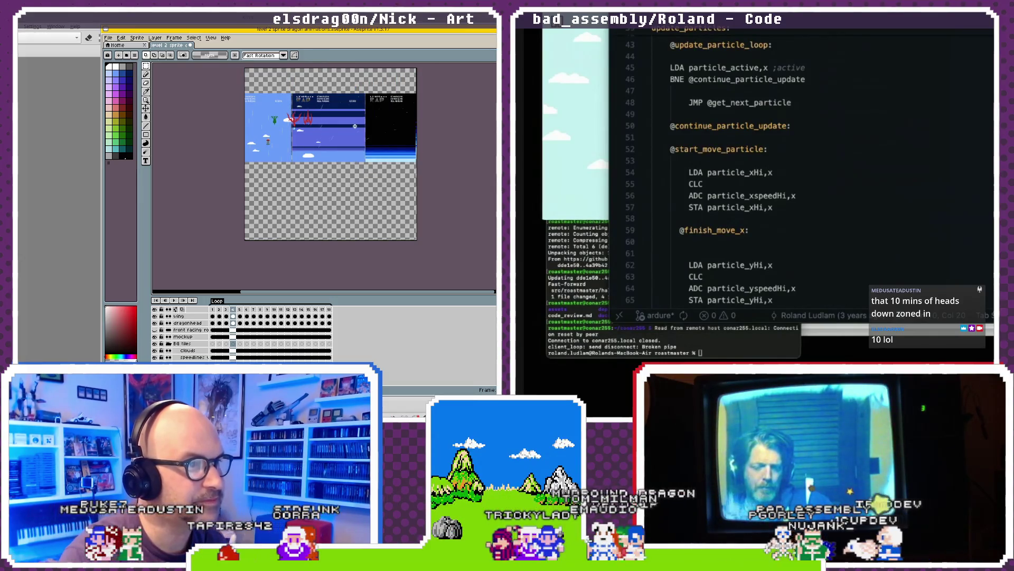
drag(355, 126, 307, 182)
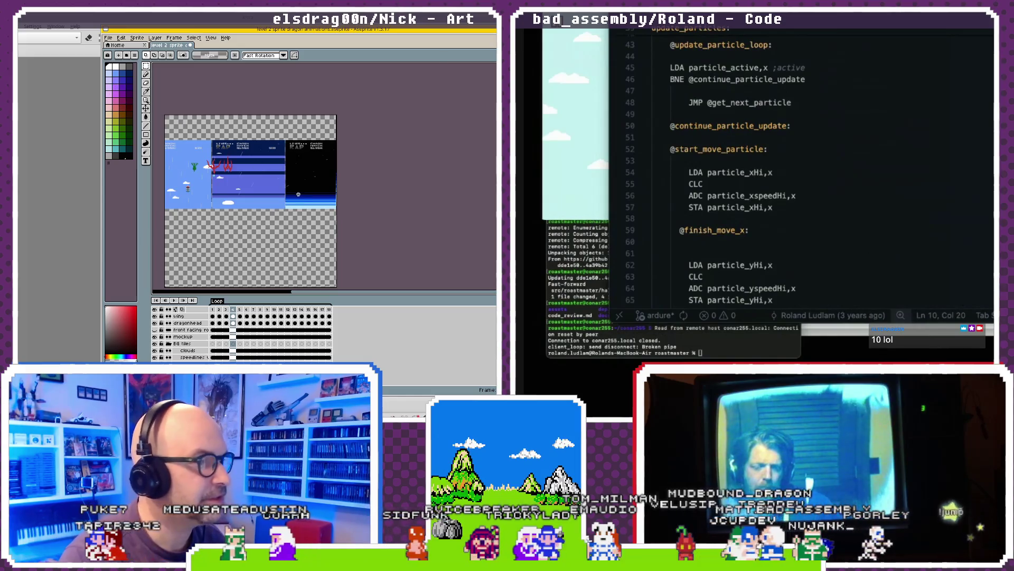
- Cancel a New Sprite dialog, jump to frame 1 with Home, and zoom out
scroll(302, 200, up, 3)
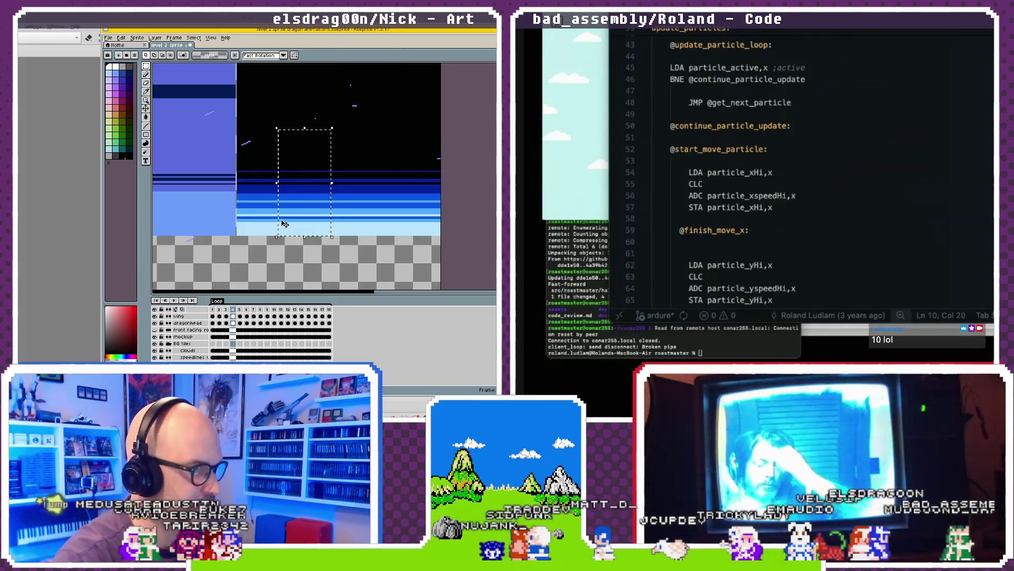
key(ctrl+n)
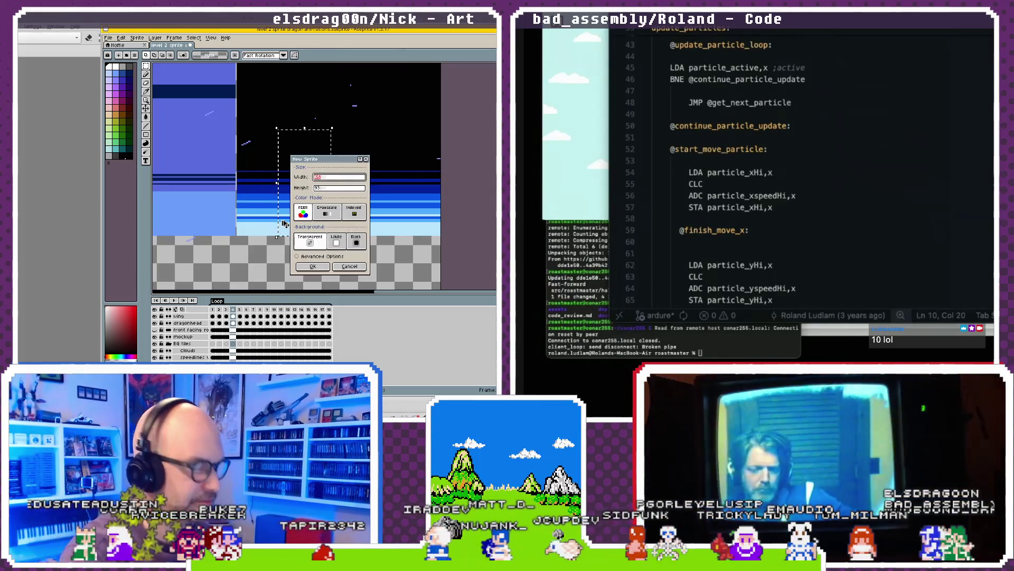
key(Escape)
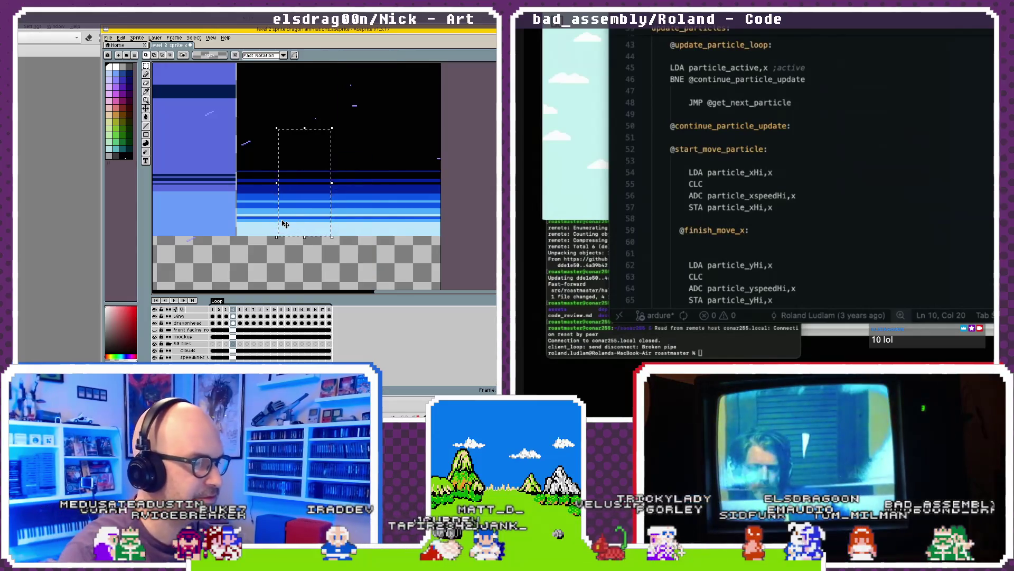
click(285, 224)
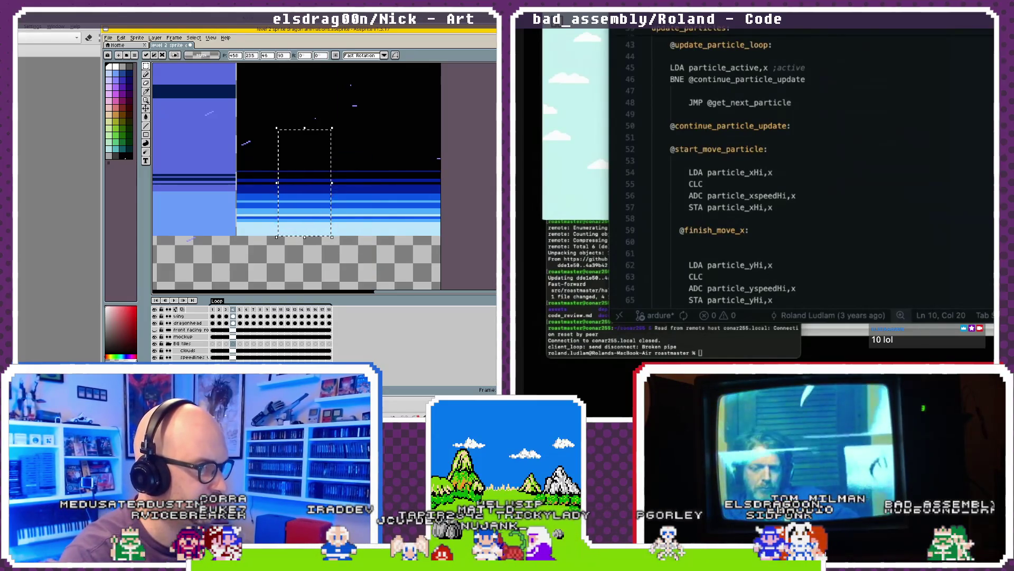
key(Home)
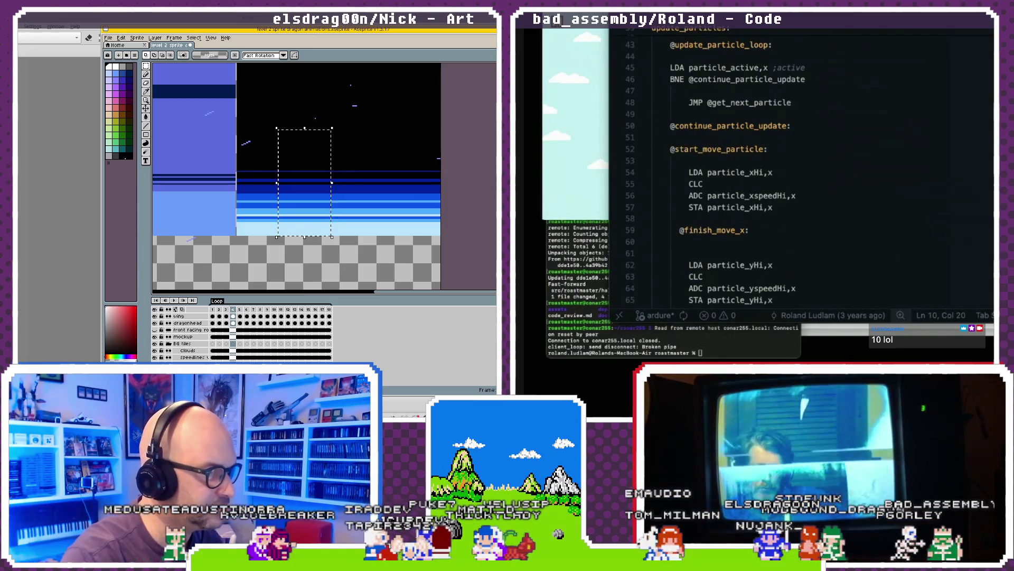
key(Home)
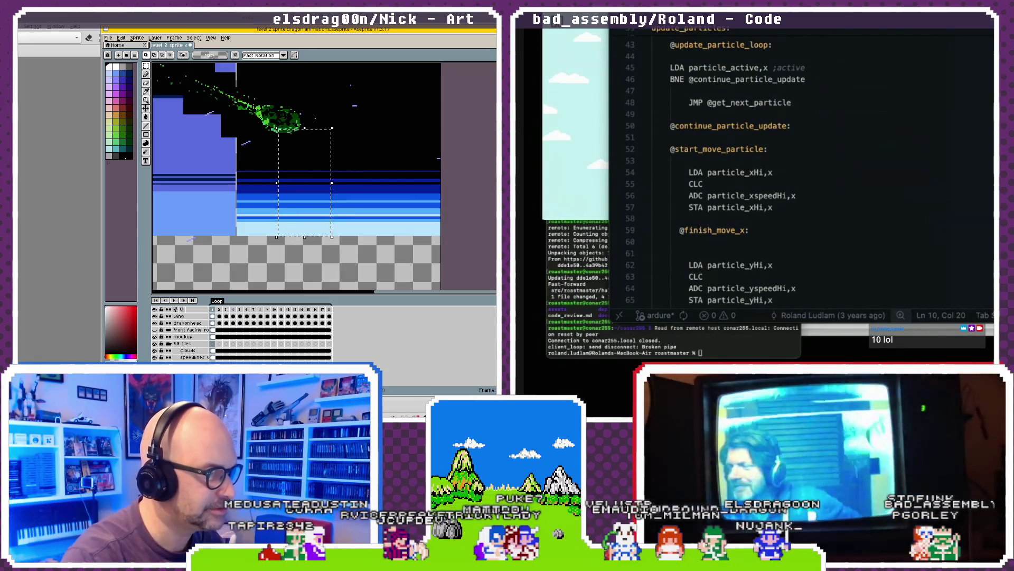
key(minus)
key(minus)
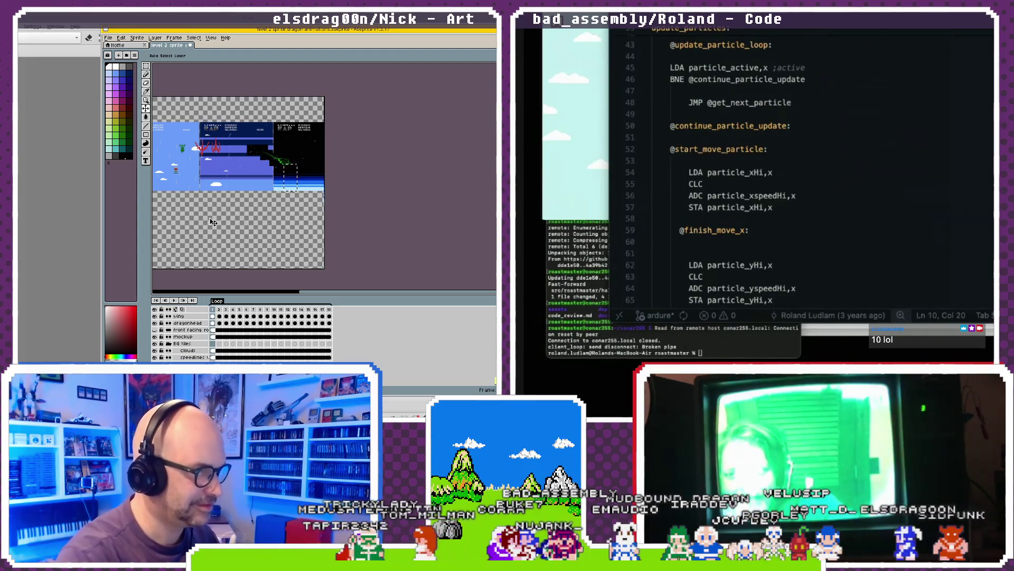
- Move the selected black-to-blue gradient strip onto the empty canvas below the three level screens and commit it
key(shift+p)
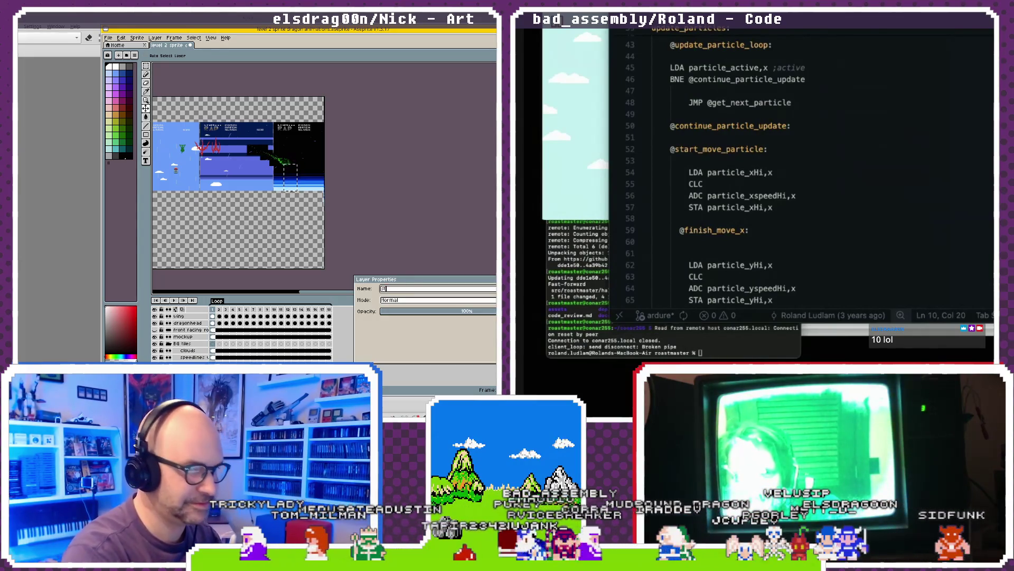
key(Return)
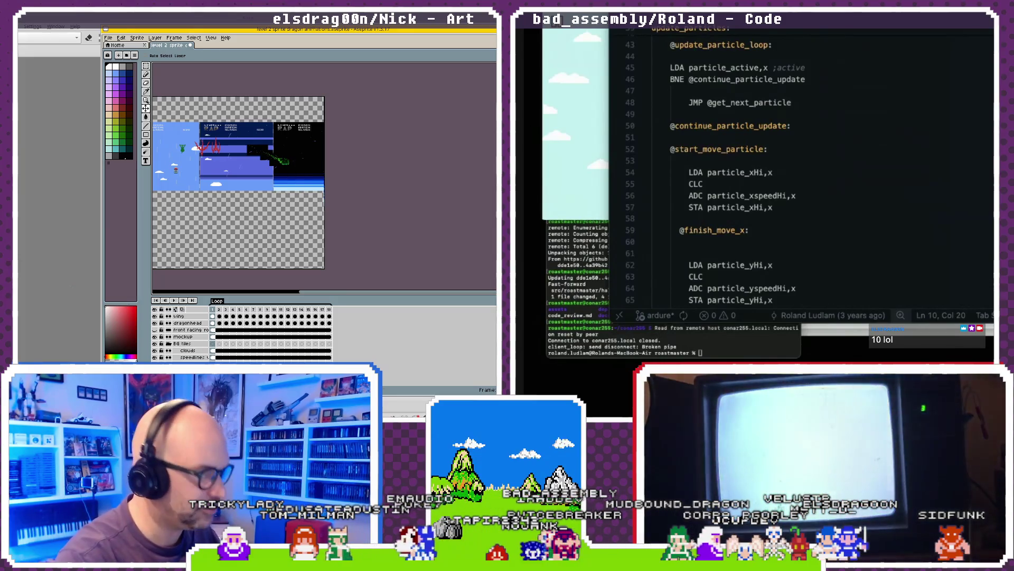
mouse_move(284, 164)
mouse_down()
mouse_move(297, 191)
mouse_move(274, 218)
mouse_up()
click(146, 108)
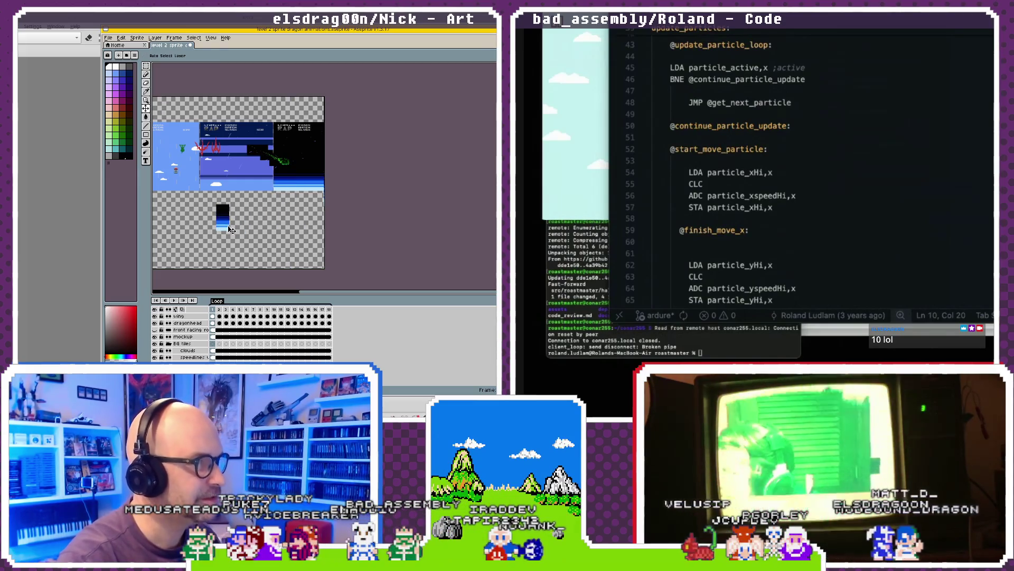
key(ctrl+d)
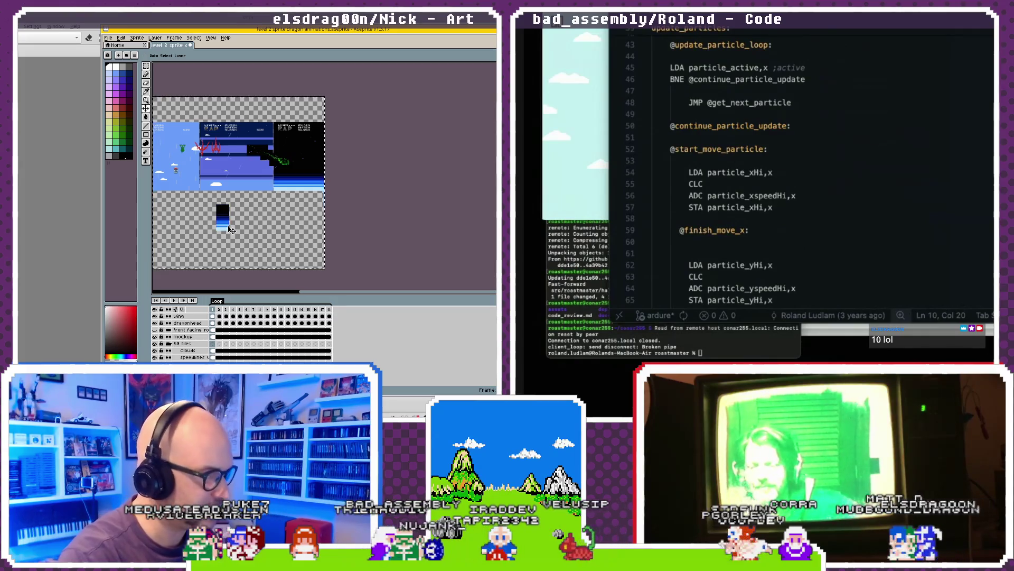
click(108, 38)
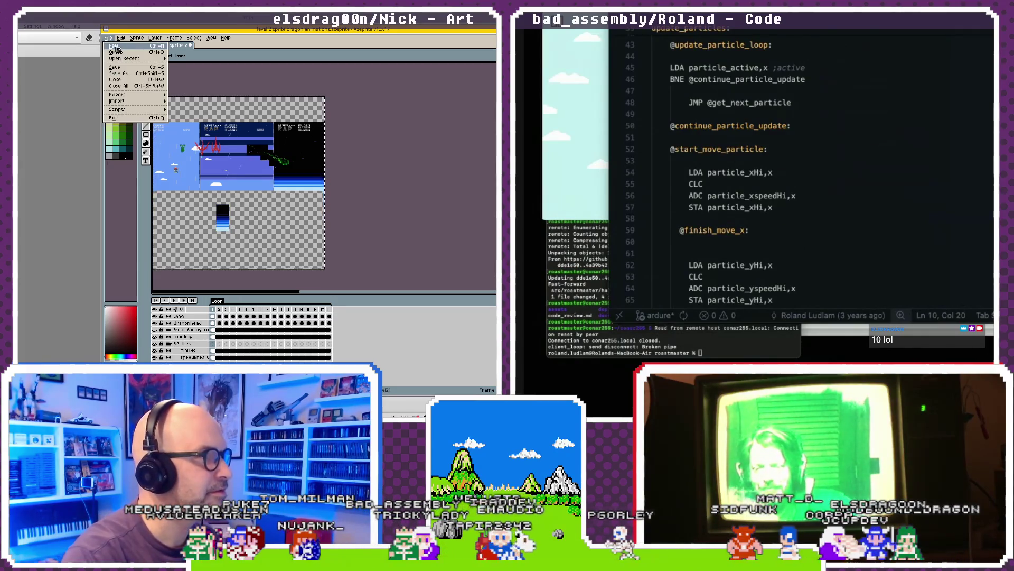
- Create a blank 256×240 sprite, then try canvas widths 512 and 1 in Canvas Size and cancel
click(115, 47)
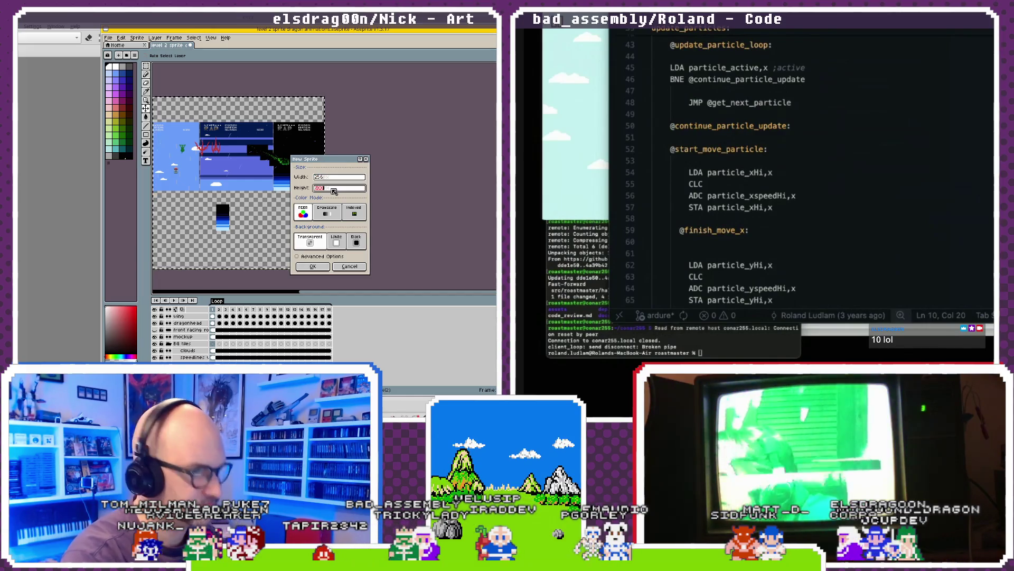
key(Return)
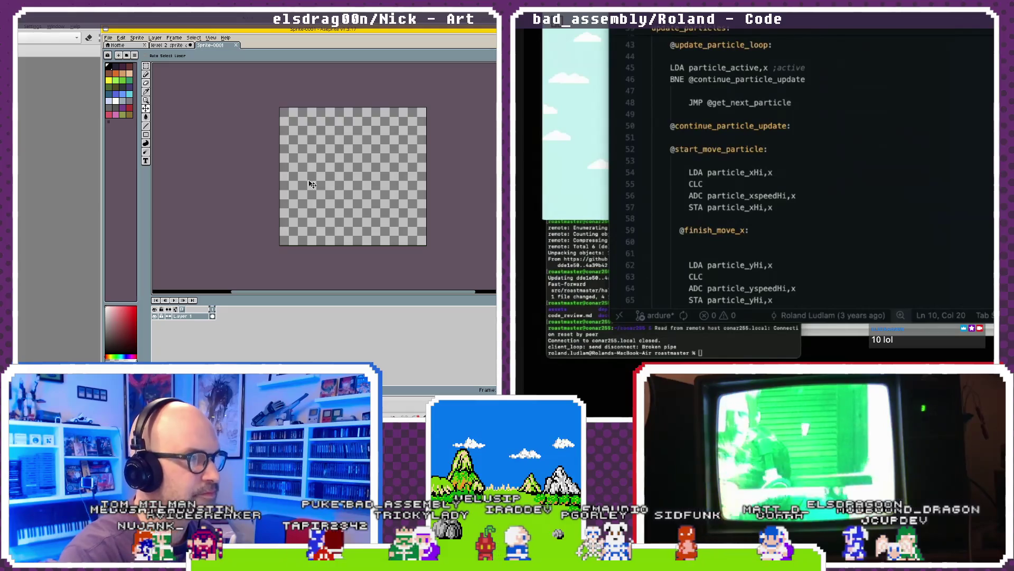
click(109, 38)
mouse_move(124, 38)
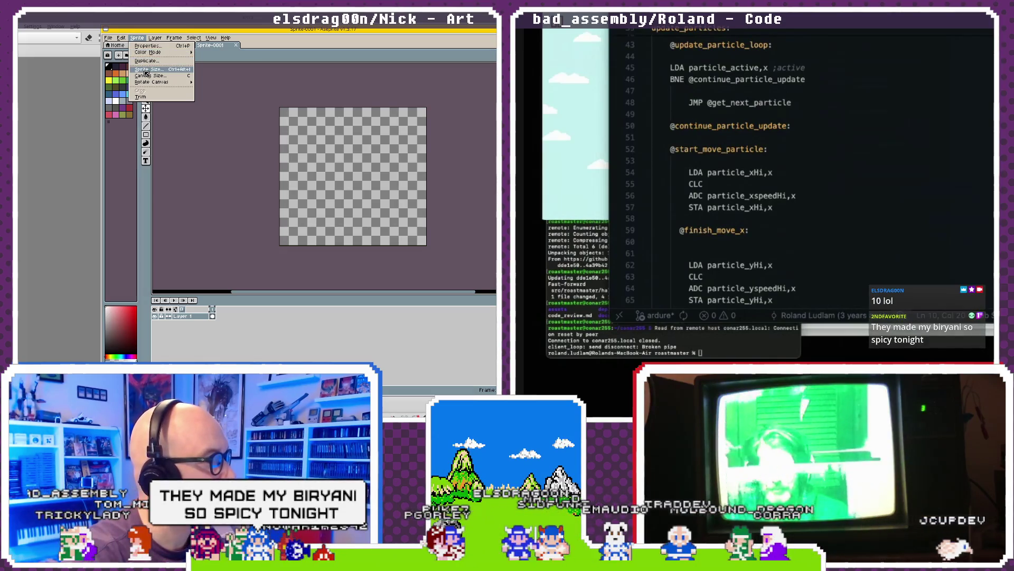
click(150, 76)
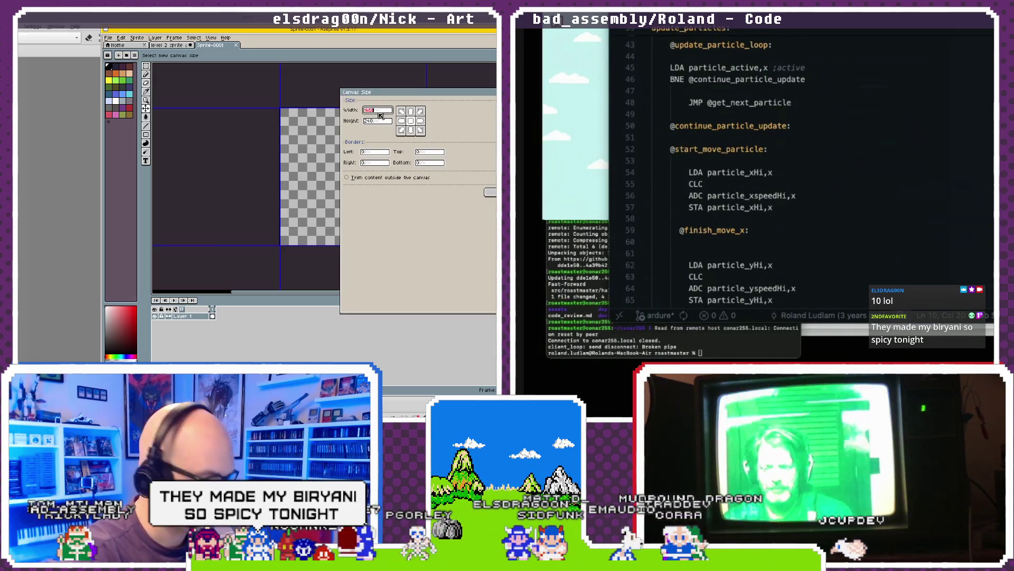
text(512)
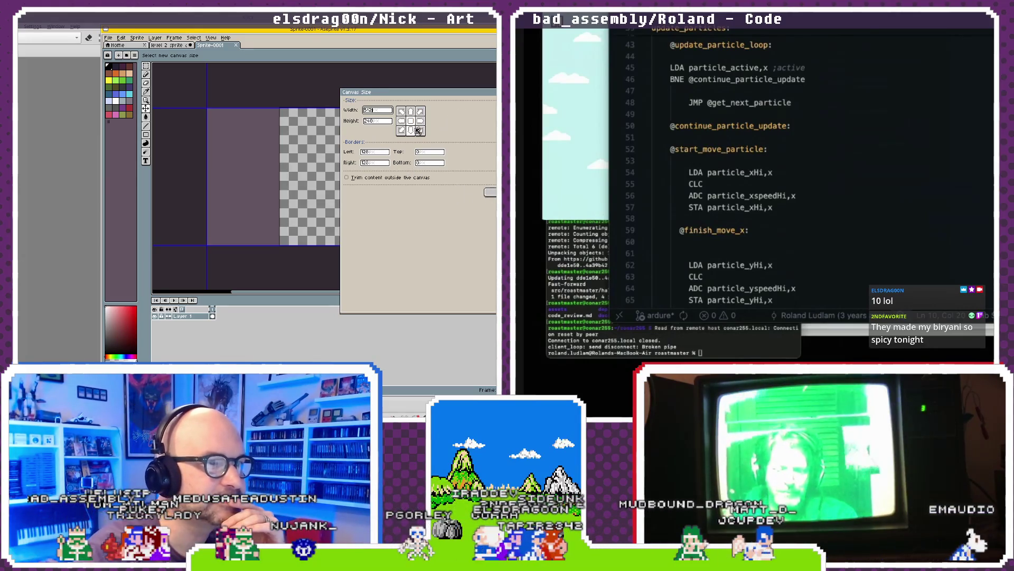
drag(391, 110, 352, 114)
text(1)
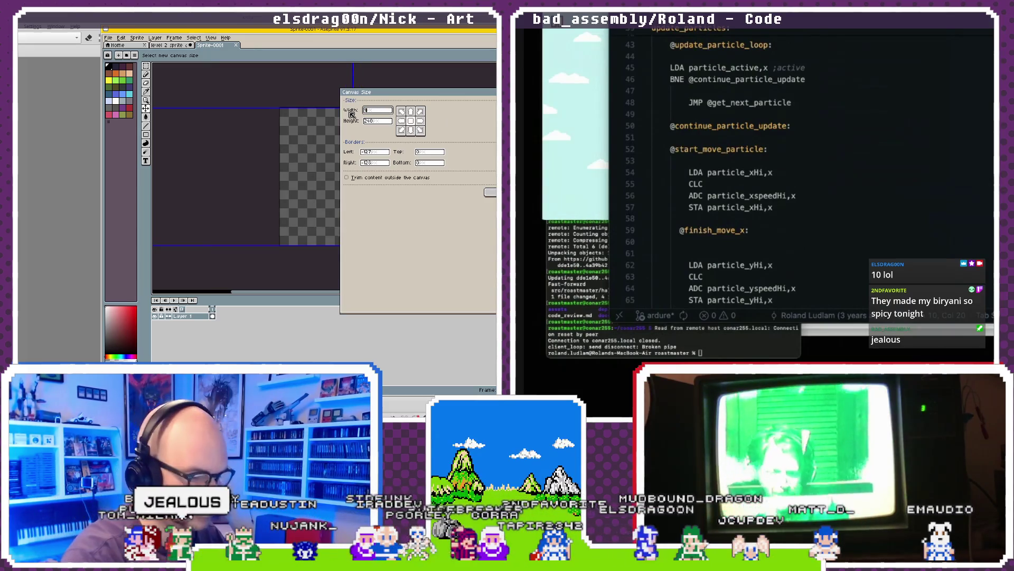
key(Escape)
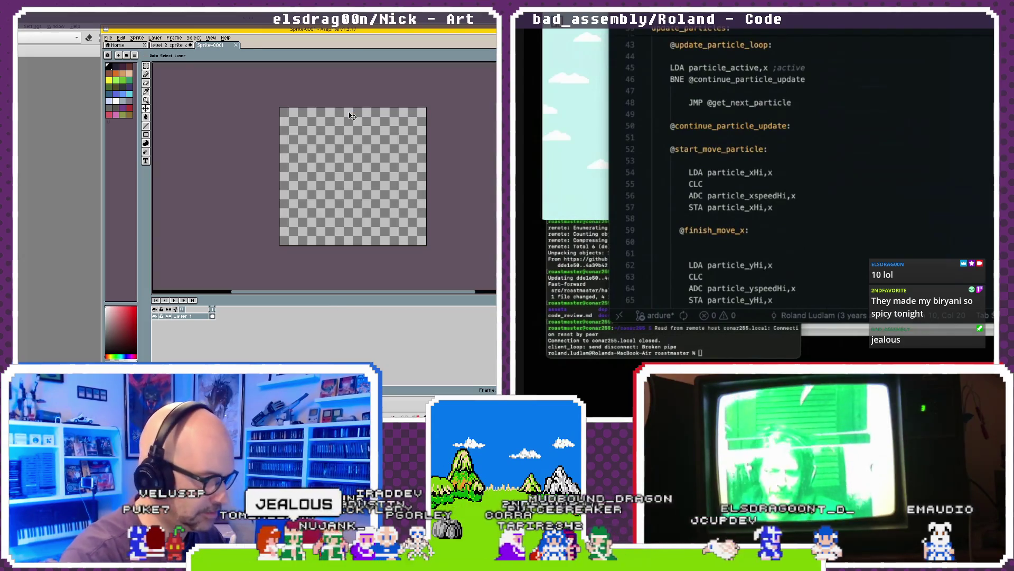
- Switch between the Home, level 2 and Sprite-0001 tabs and review Sprite-0001's sprite properties
click(116, 45)
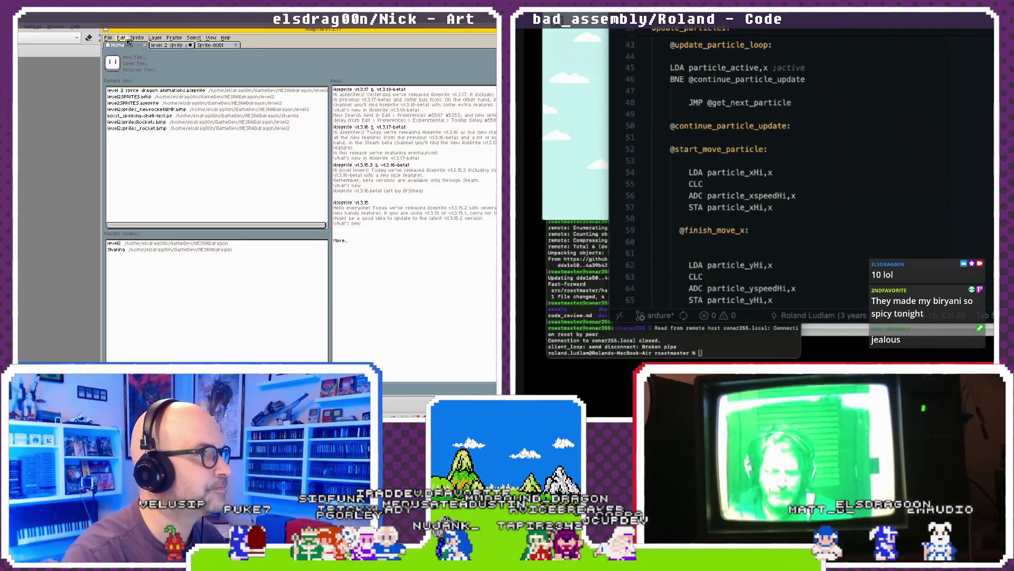
click(126, 39)
click(125, 40)
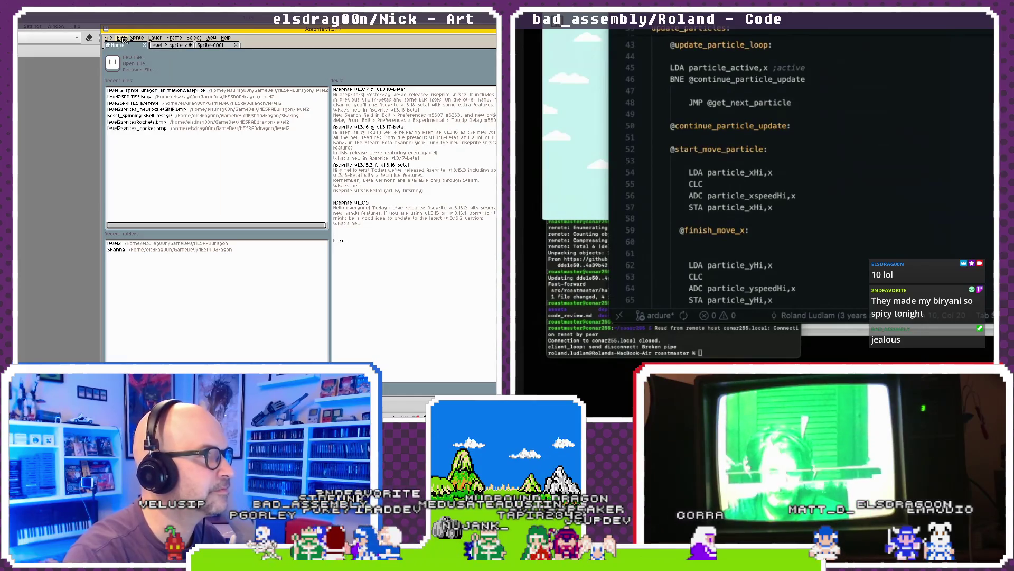
click(178, 46)
click(210, 45)
click(130, 39)
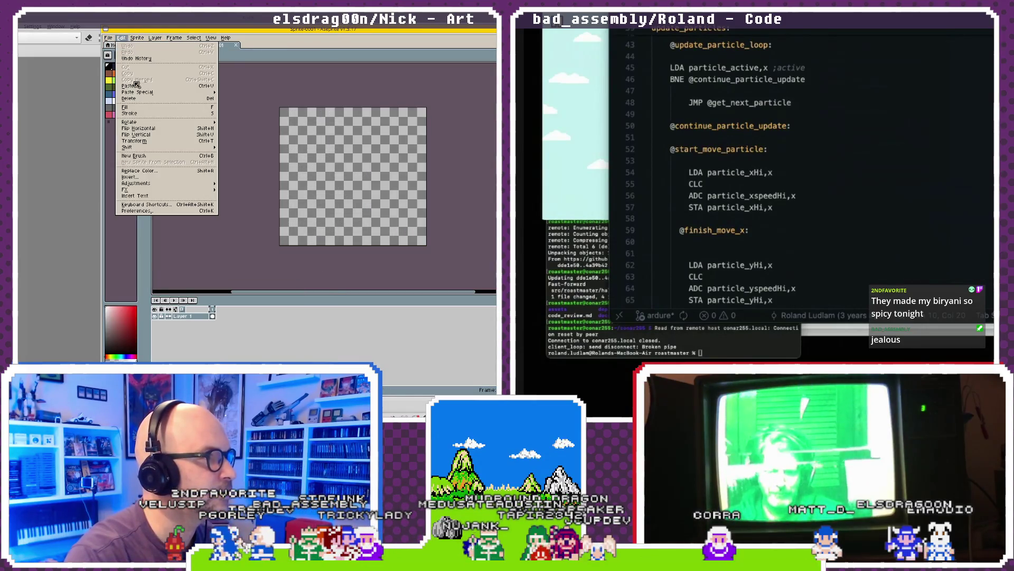
click(136, 39)
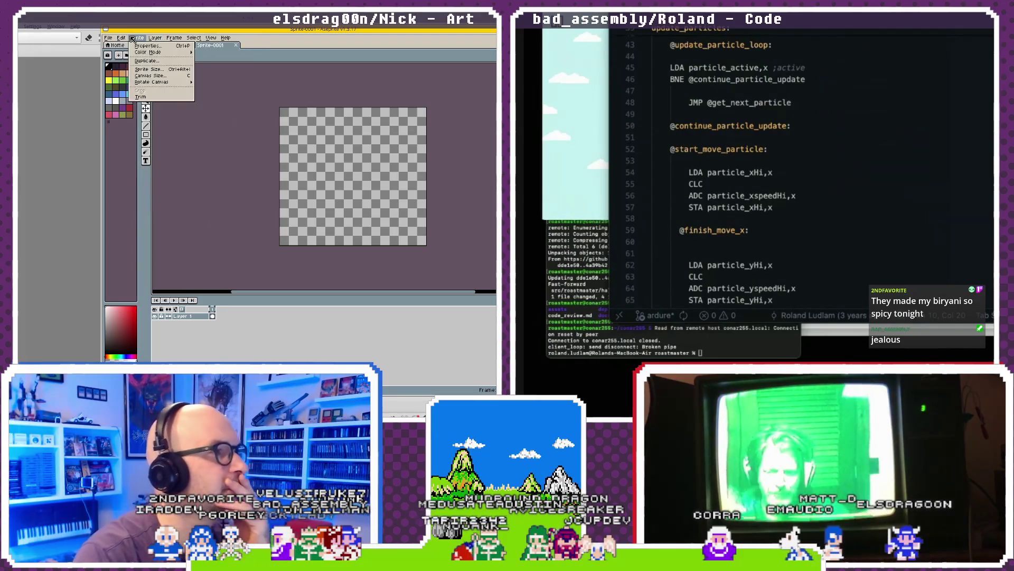
click(126, 39)
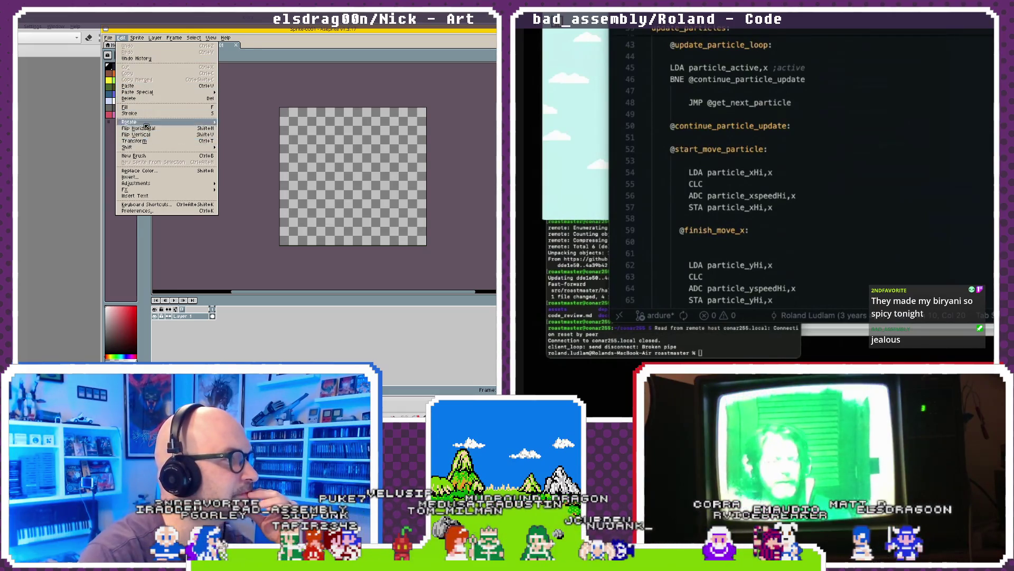
key(Right)
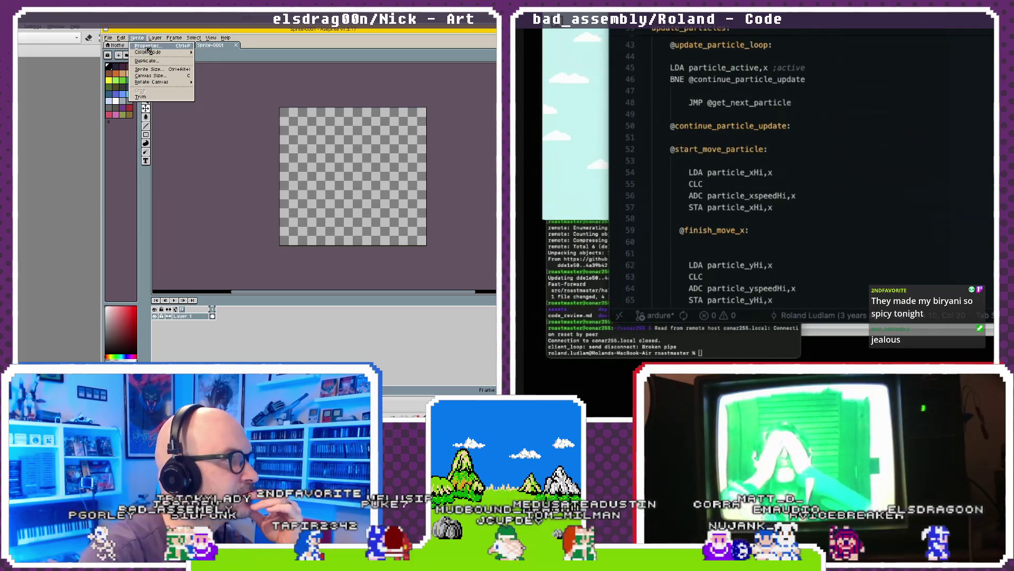
click(148, 46)
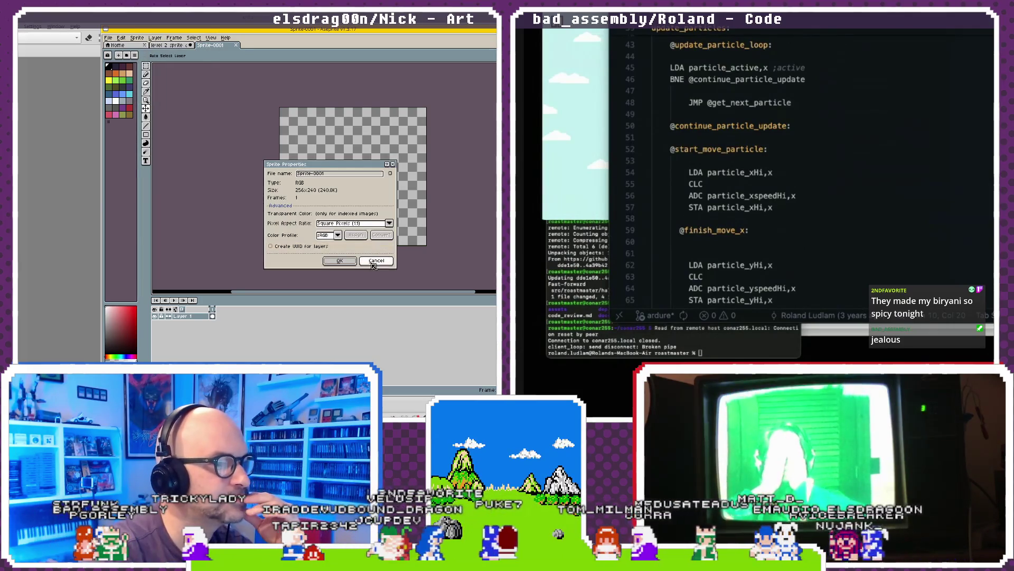
click(339, 260)
- Check Sprite-0001's frame properties, then flip to the level 2 tab and back
click(109, 38)
mouse_move(121, 41)
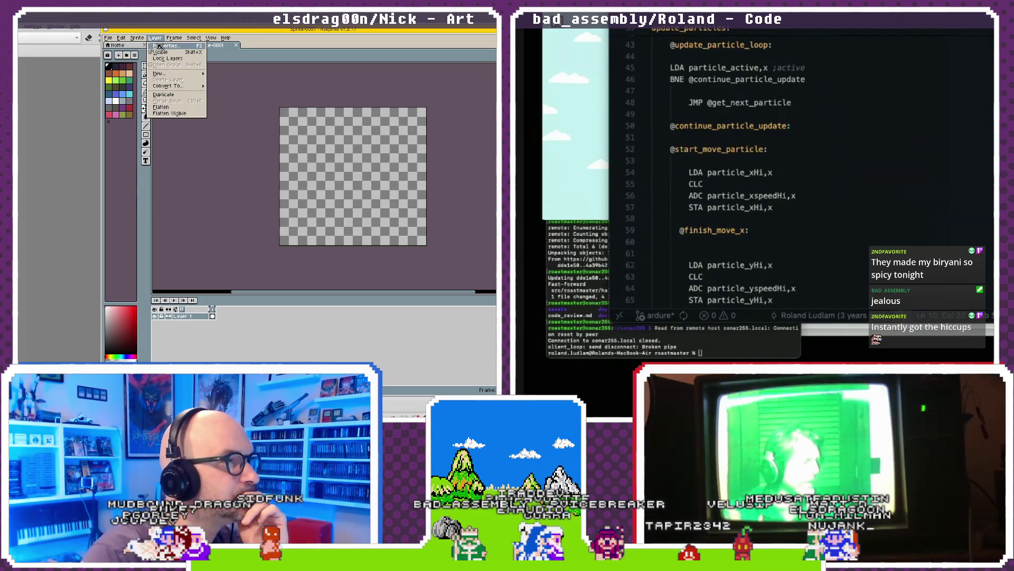
click(187, 47)
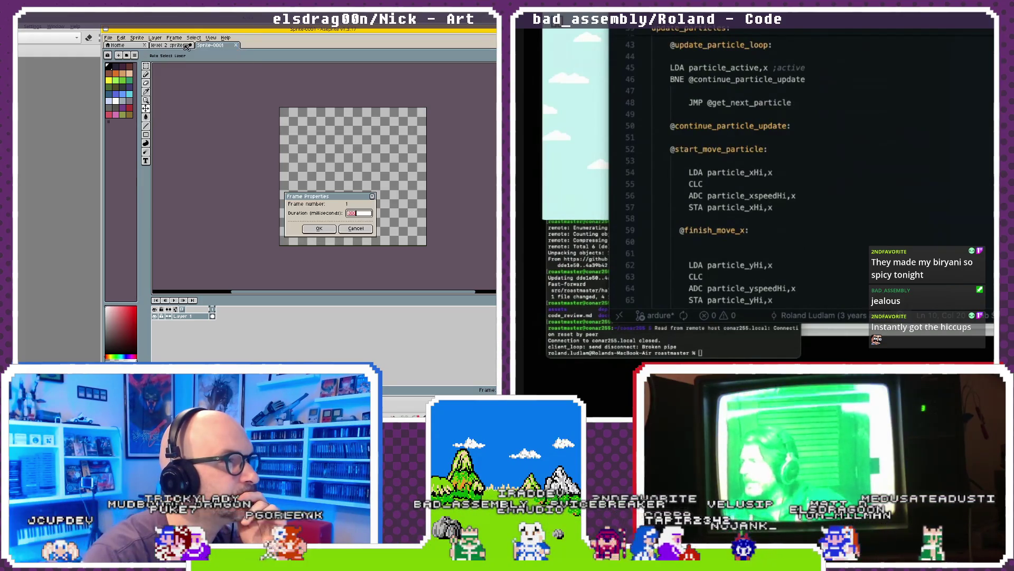
key(Escape)
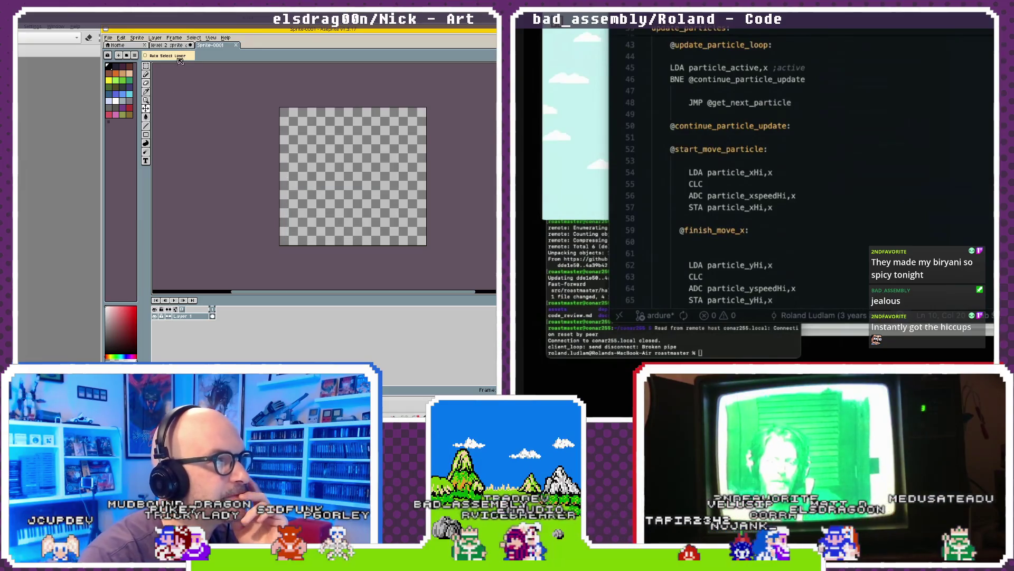
click(180, 46)
click(224, 47)
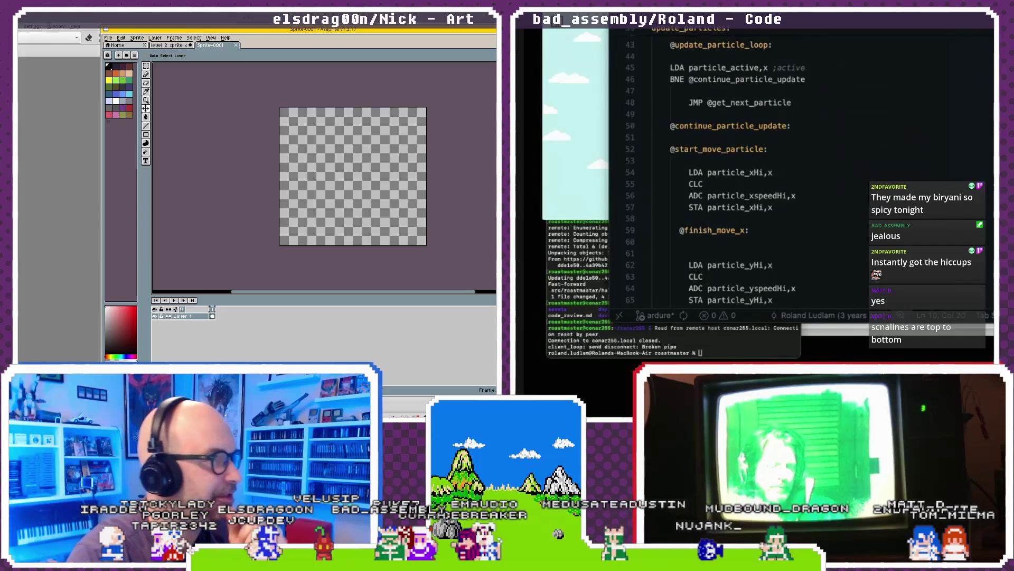
- Apply a new canvas height to Sprite-0001 through Canvas Size and adjust the zoom
click(157, 38)
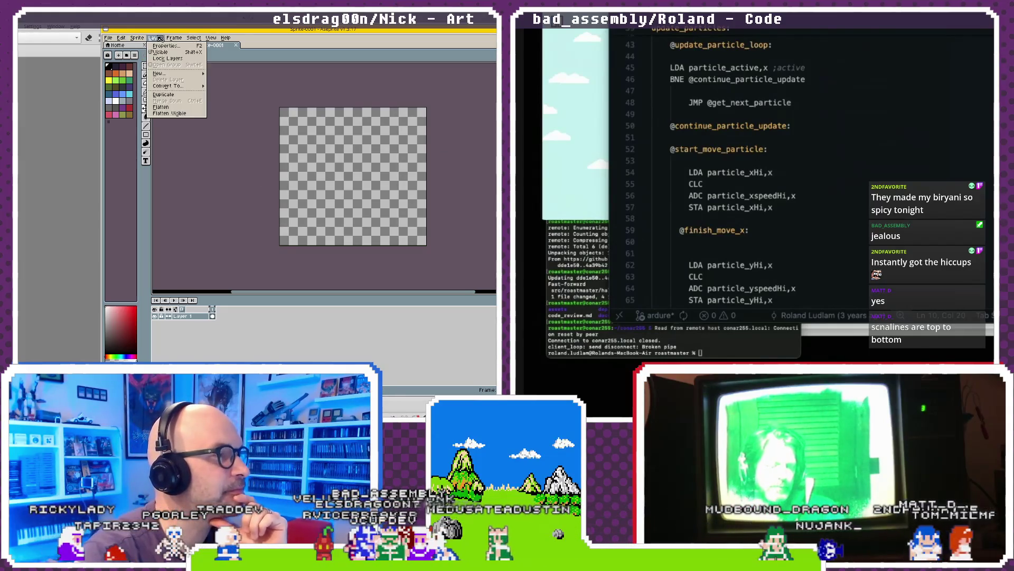
mouse_move(141, 40)
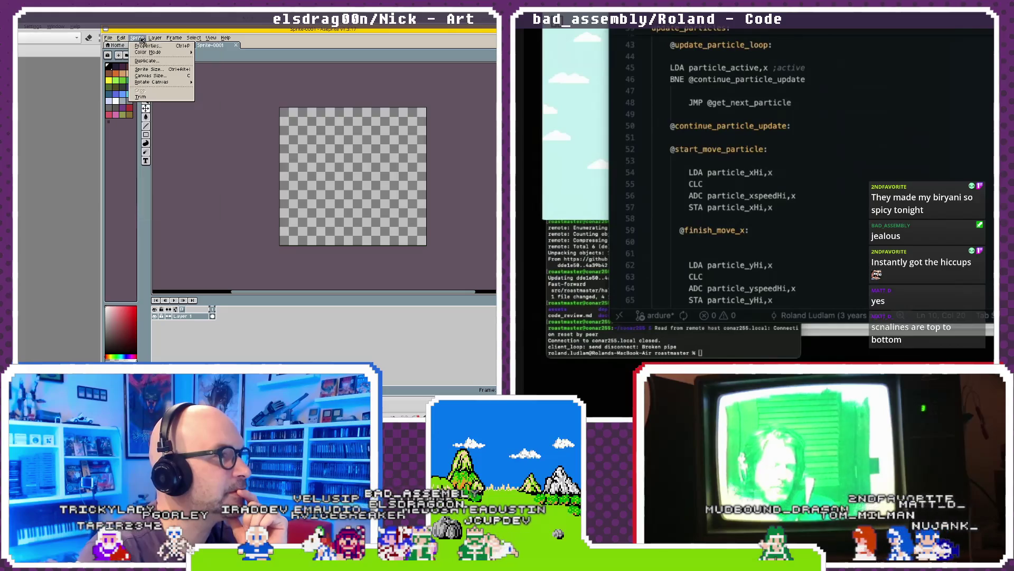
click(150, 76)
key(Tab)
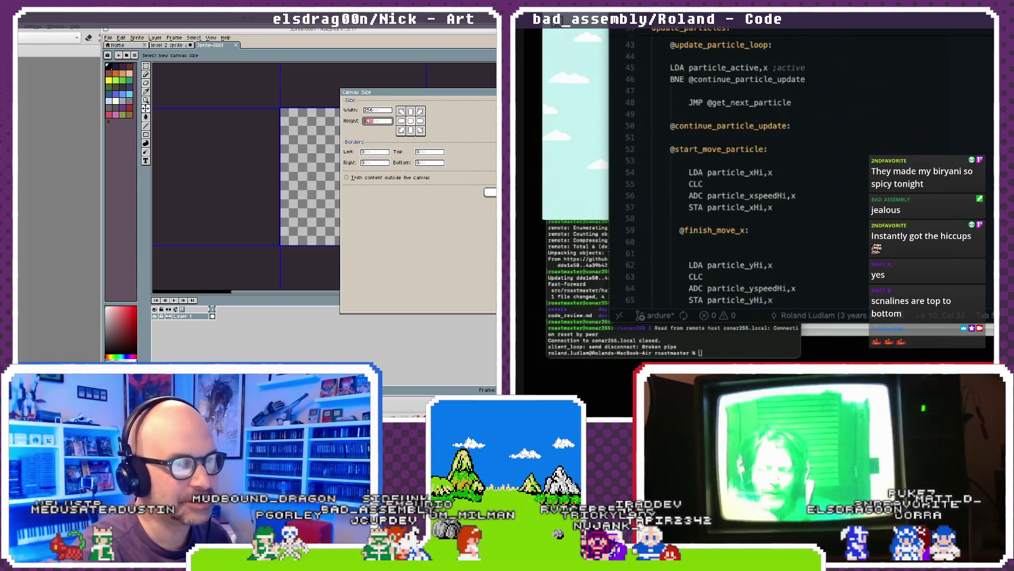
key(Return)
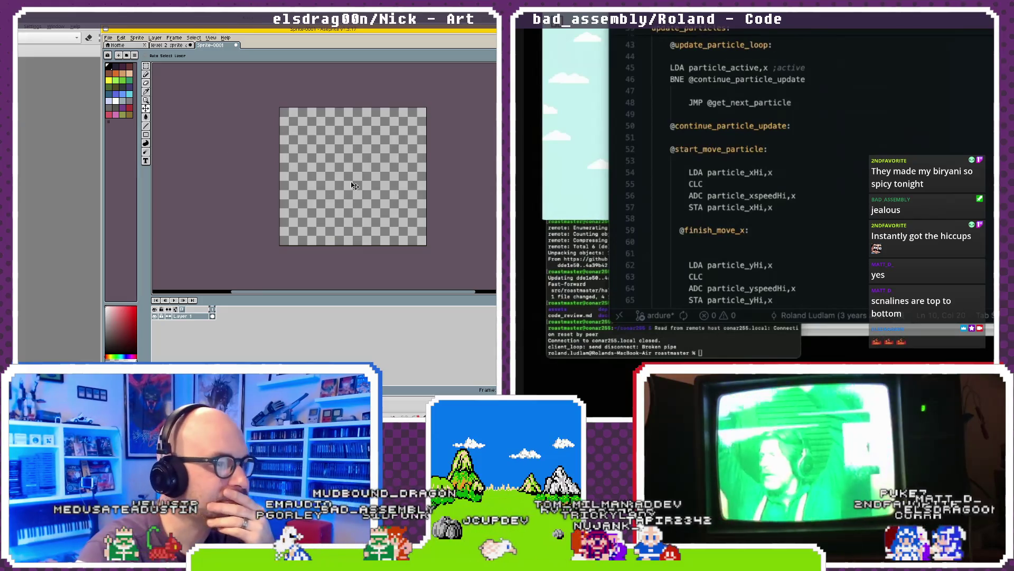
scroll(333, 194, up, 2)
scroll(333, 194, down, 3)
scroll(338, 199, up, 1)
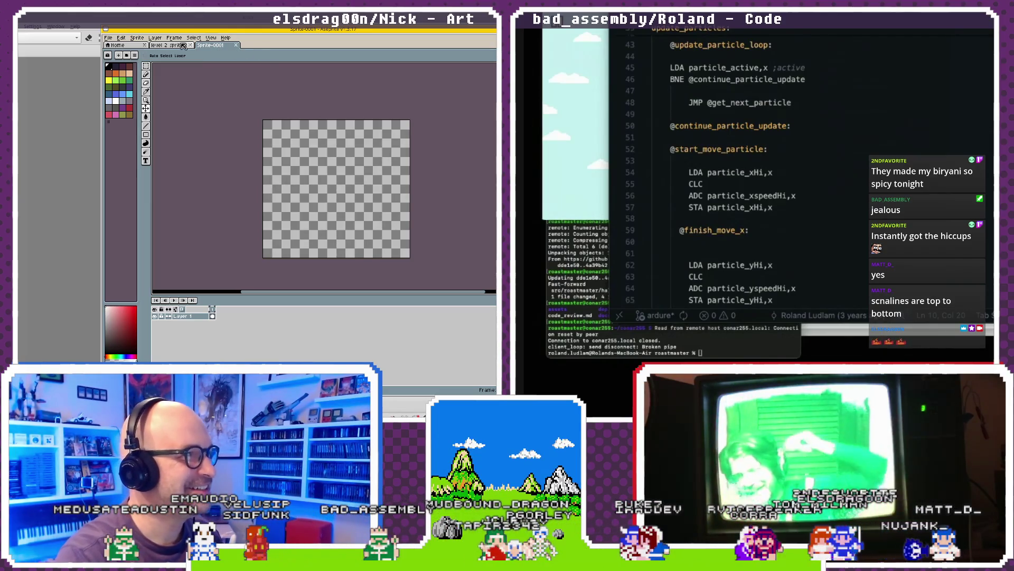
click(123, 39)
mouse_move(137, 40)
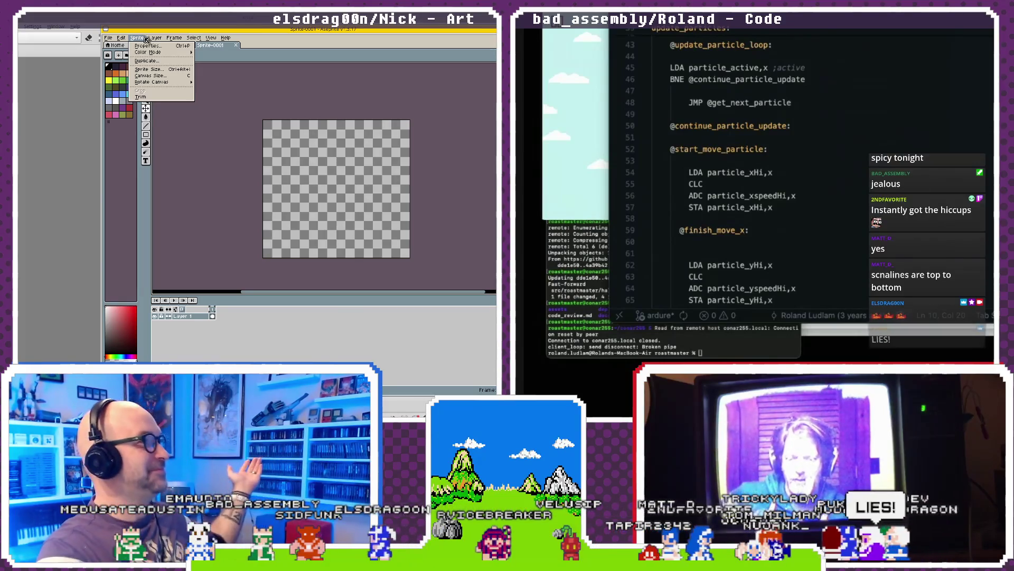
mouse_move(226, 38)
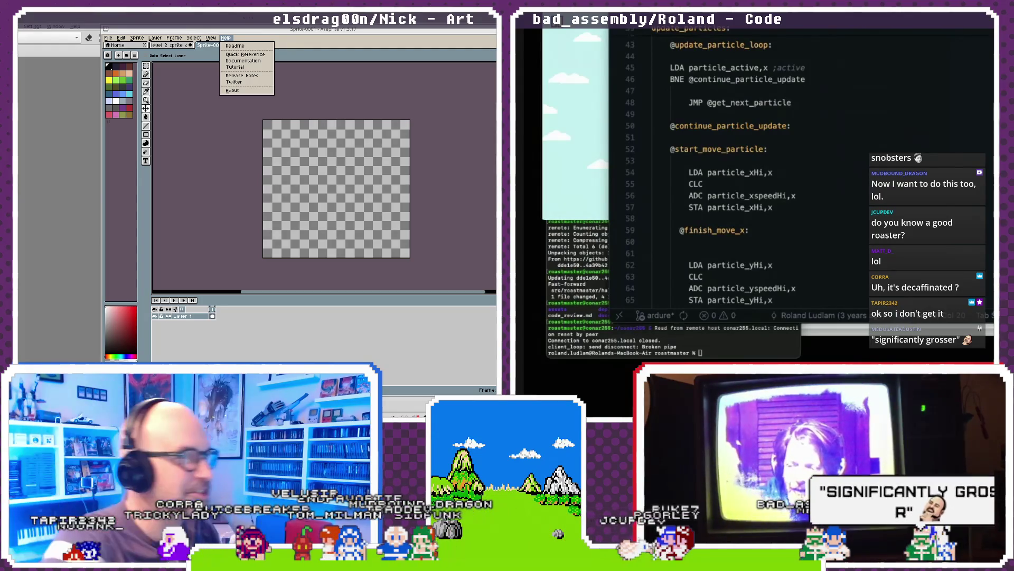
mouse_move(194, 38)
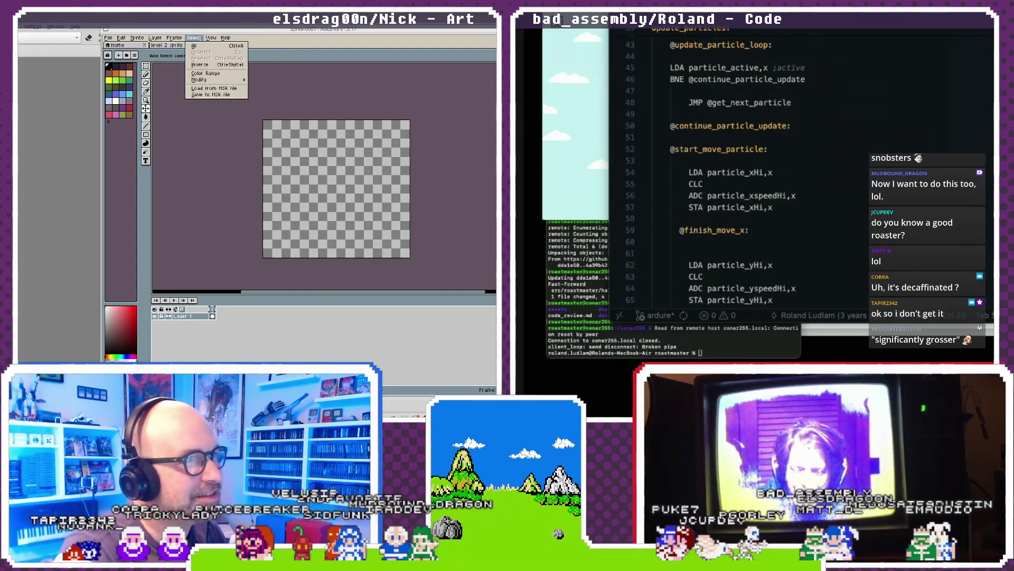
click(330, 45)
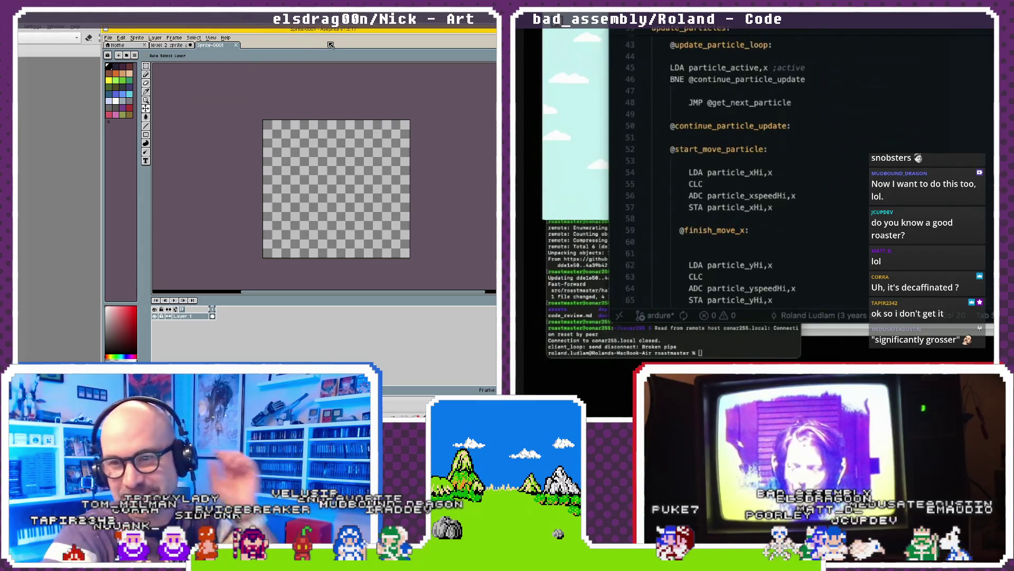
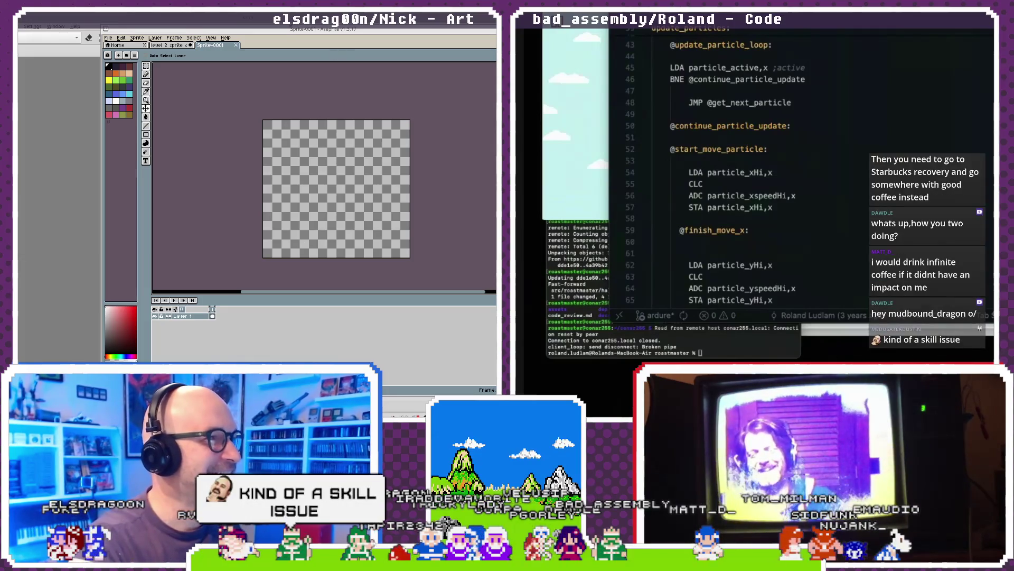
- Drag the Aseprite window about 65 px left and slightly up on the screen
drag(274, 30, 241, 27)
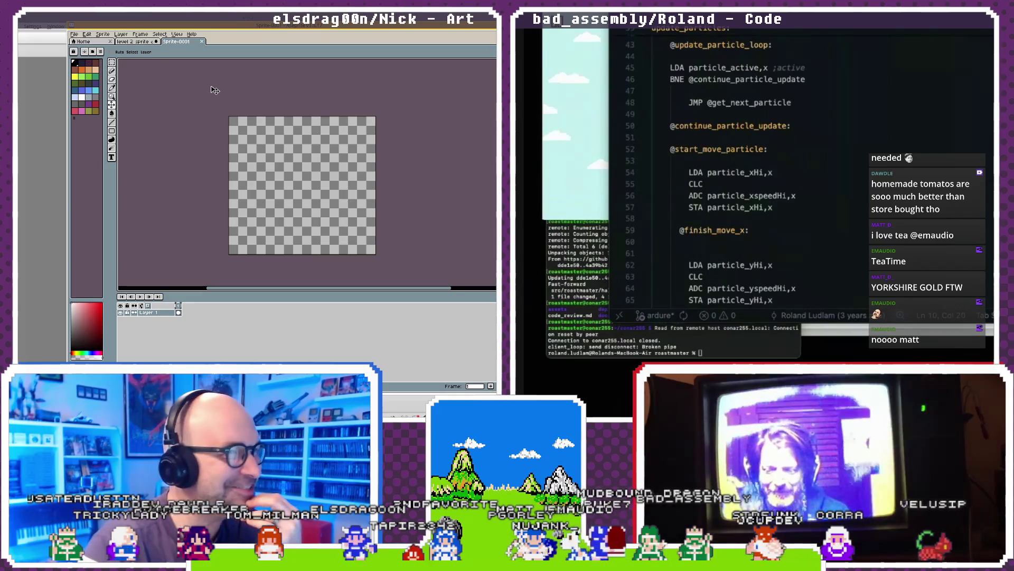
- Nudge the Aseprite window roughly 30 px further left
drag(243, 28, 226, 26)
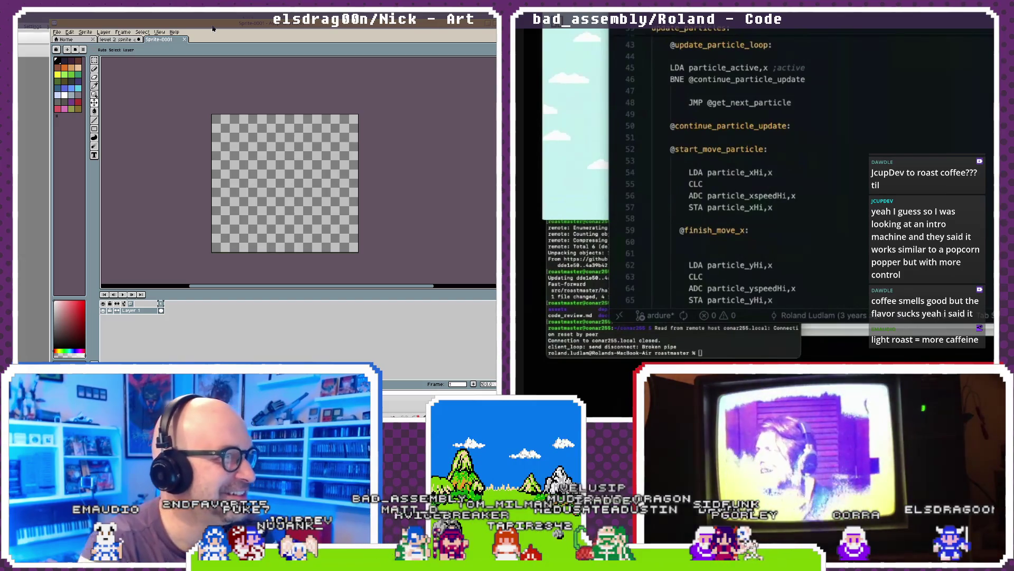
- Show the Sprite menu, then move across to the Layer menu
click(85, 32)
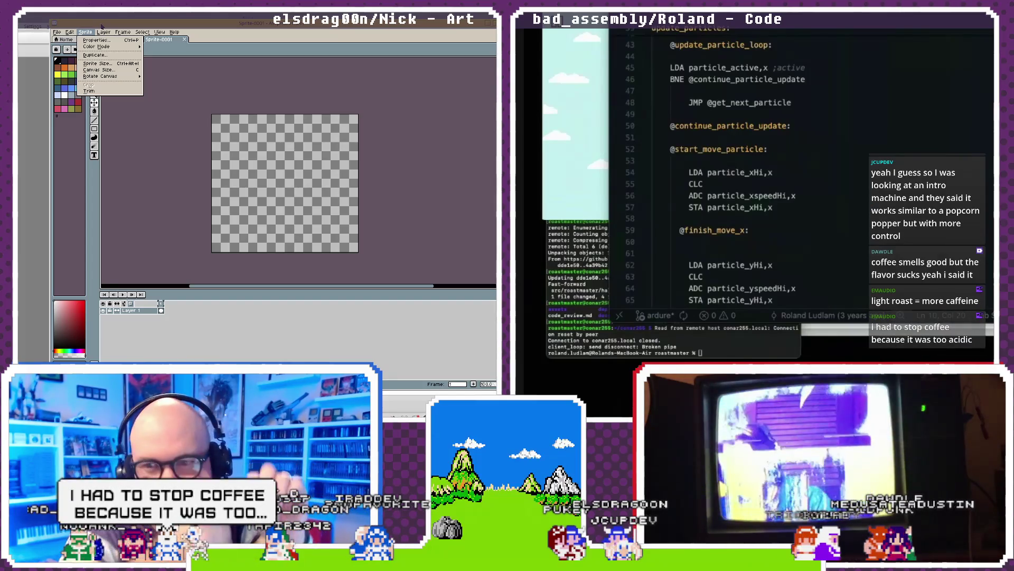
mouse_move(103, 32)
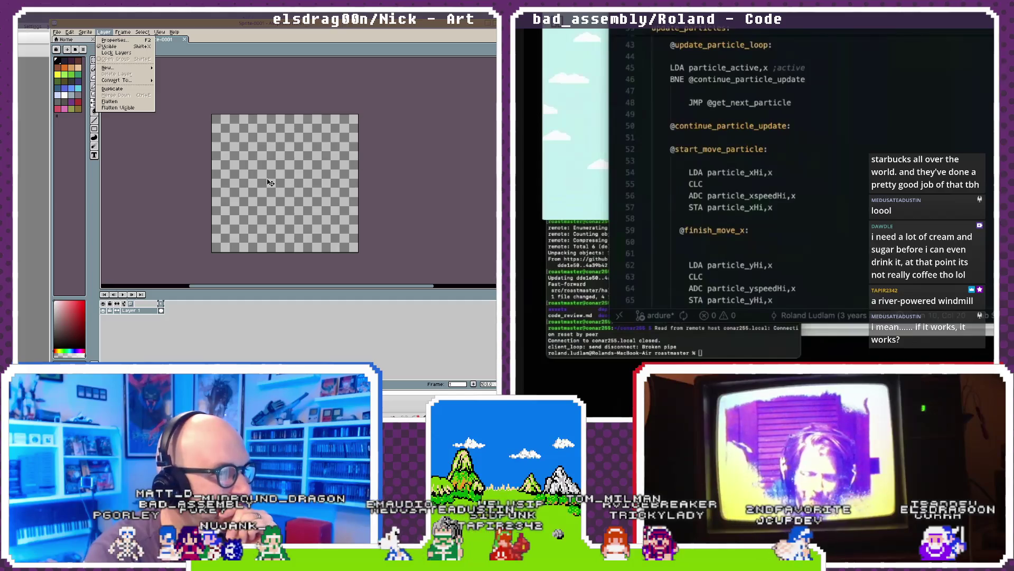
- Point at Canvas Size... in the Sprite menu
mouse_move(138, 30)
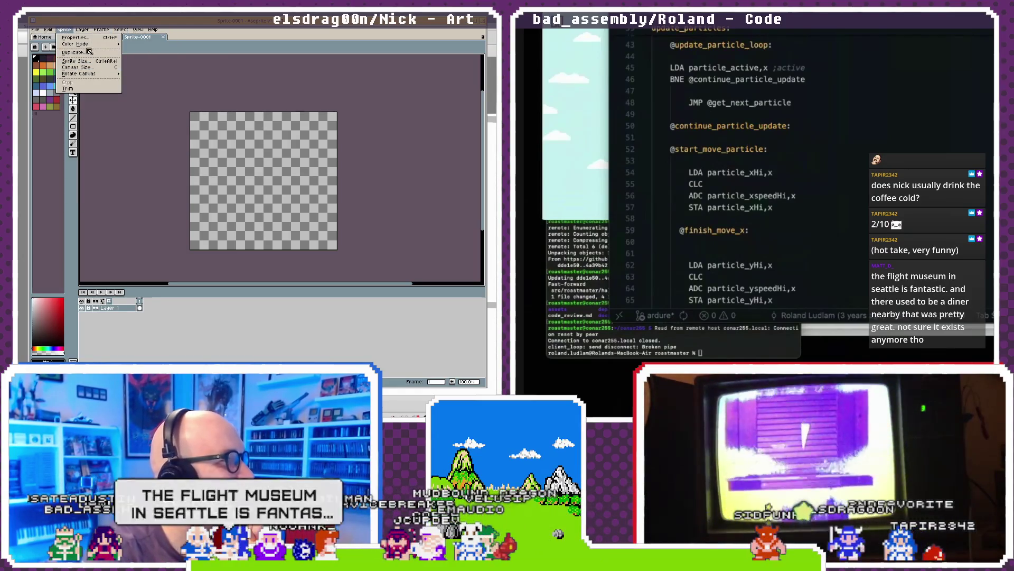
- Set the canvas height to 1000 and enlarge the editor area over the timeline
click(88, 69)
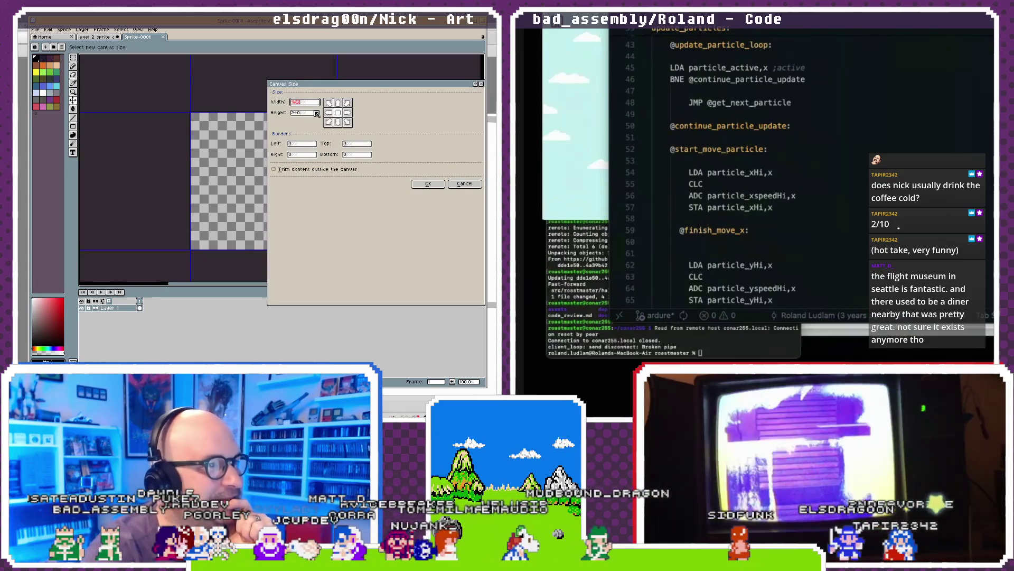
key(Tab)
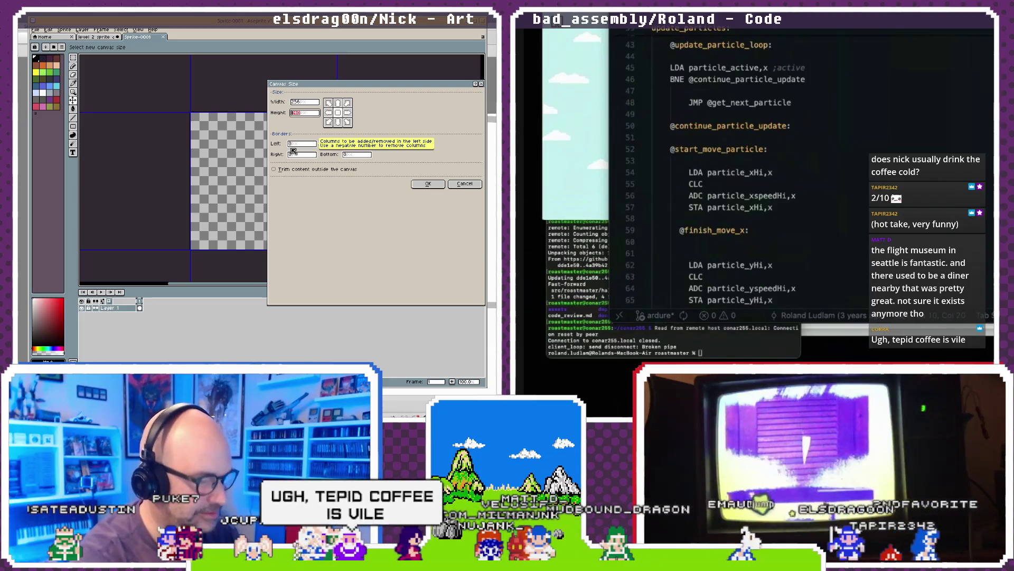
text(1000)
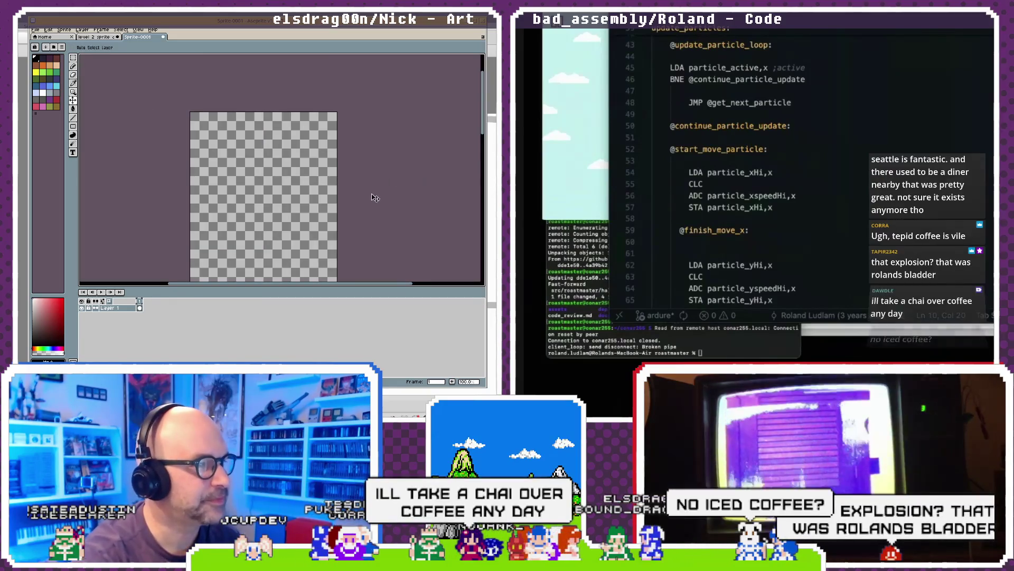
scroll(298, 195, down, 4)
scroll(298, 195, up, 1)
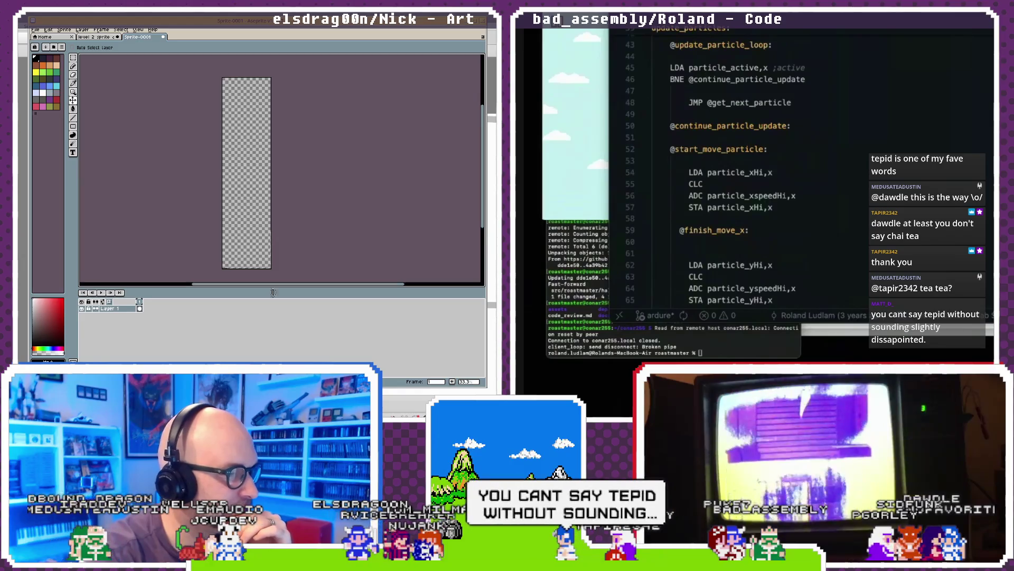
drag(273, 292, 273, 312)
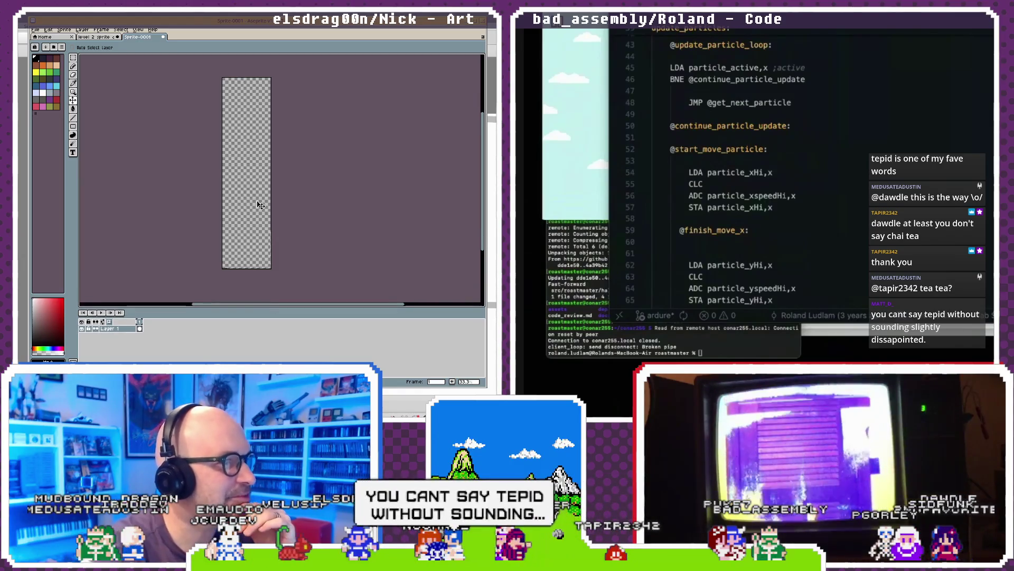
drag(258, 203, 262, 209)
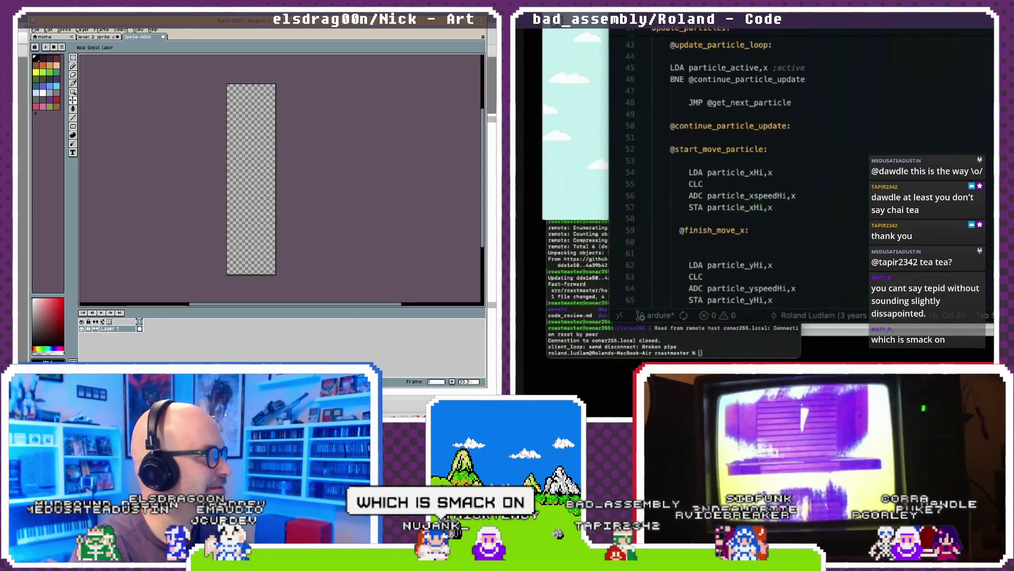
- Add a new layer above Layer 1 named 'Window effect'
key(alt+Tab)
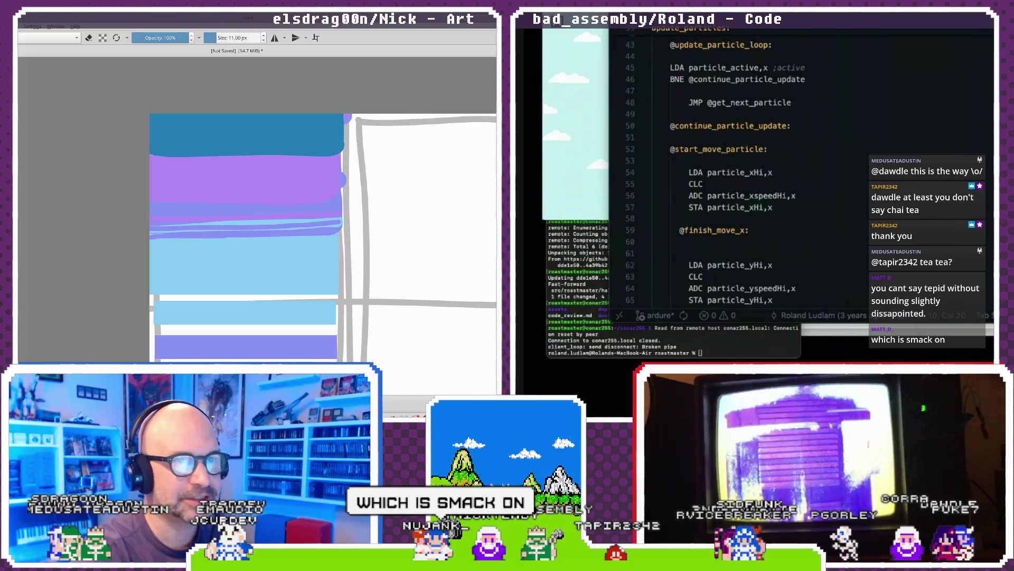
key(alt+Tab)
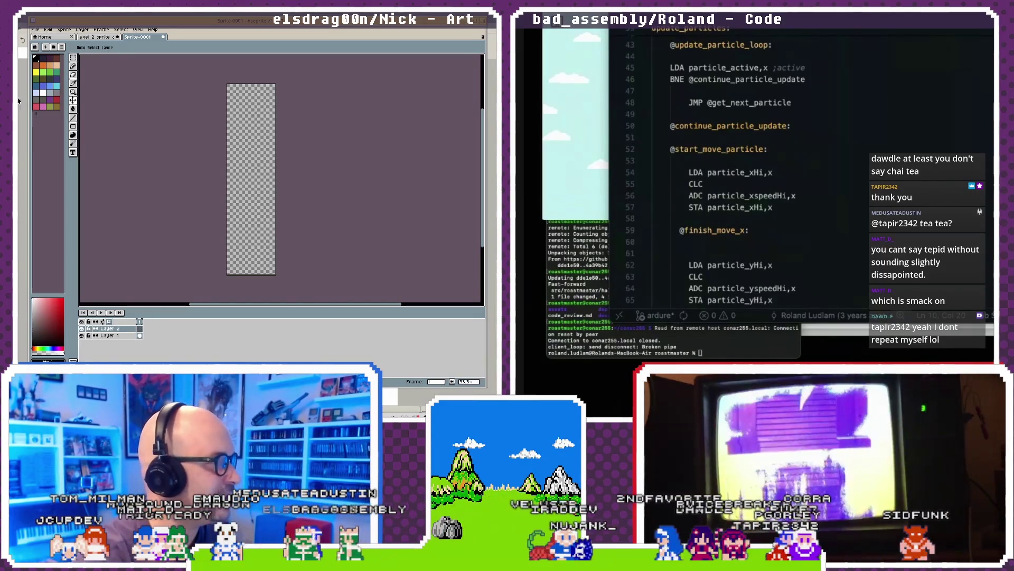
key(shift+n)
double_click(112, 329)
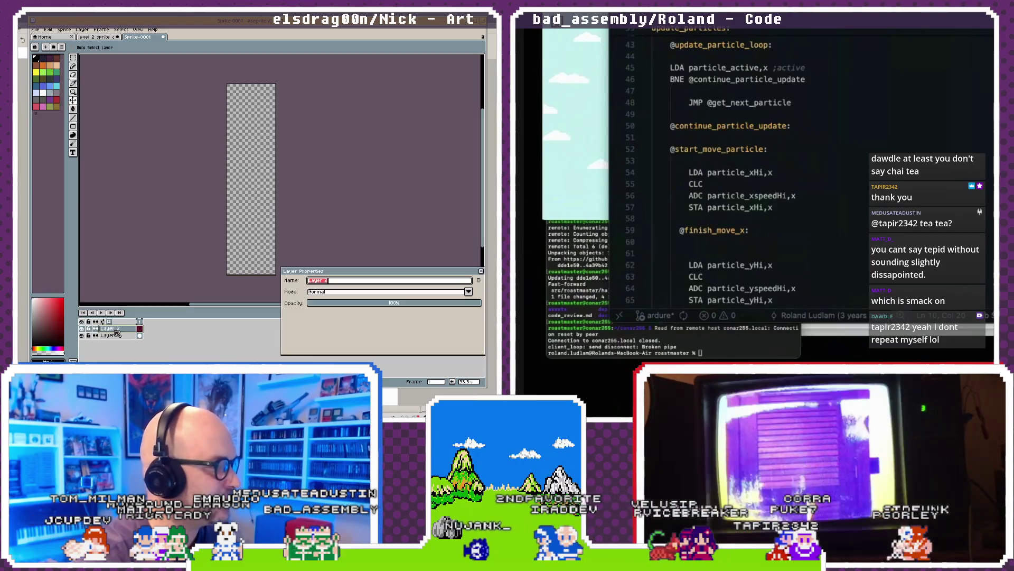
text(Window effect)
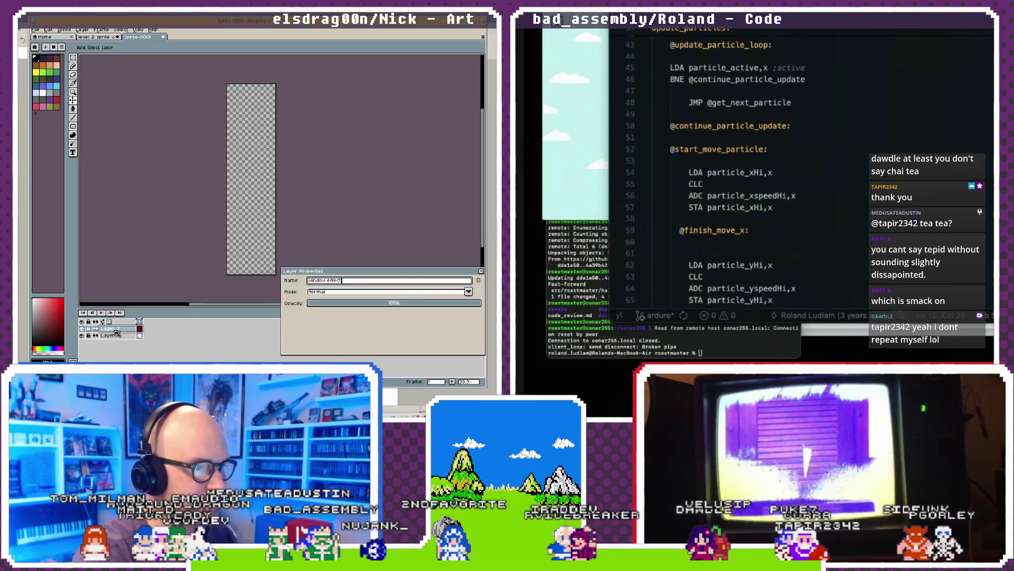
key(Return)
- Marquee the lower area, invert the selection, and fill the upper part black
key(m)
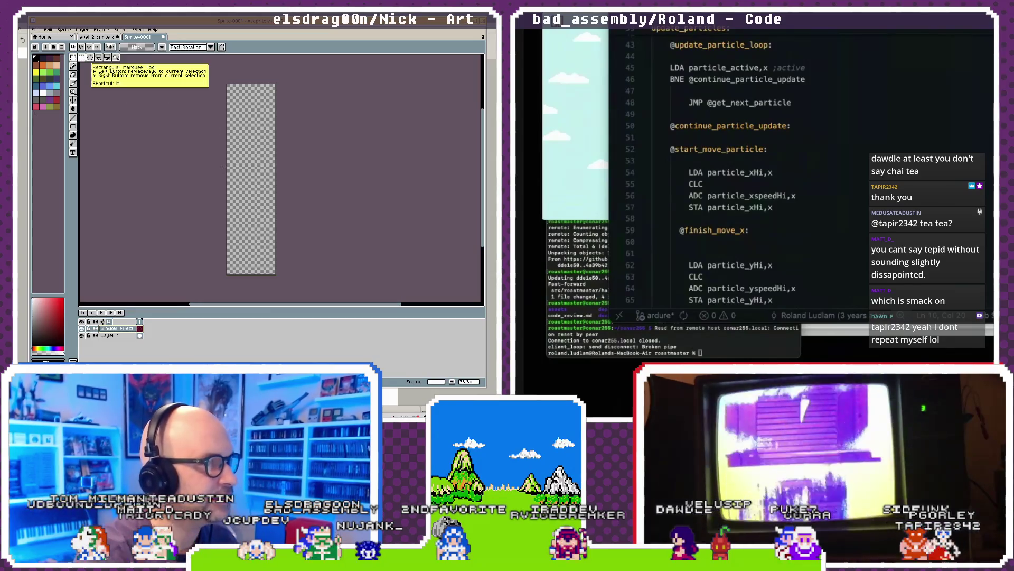
scroll(219, 222, up, 1)
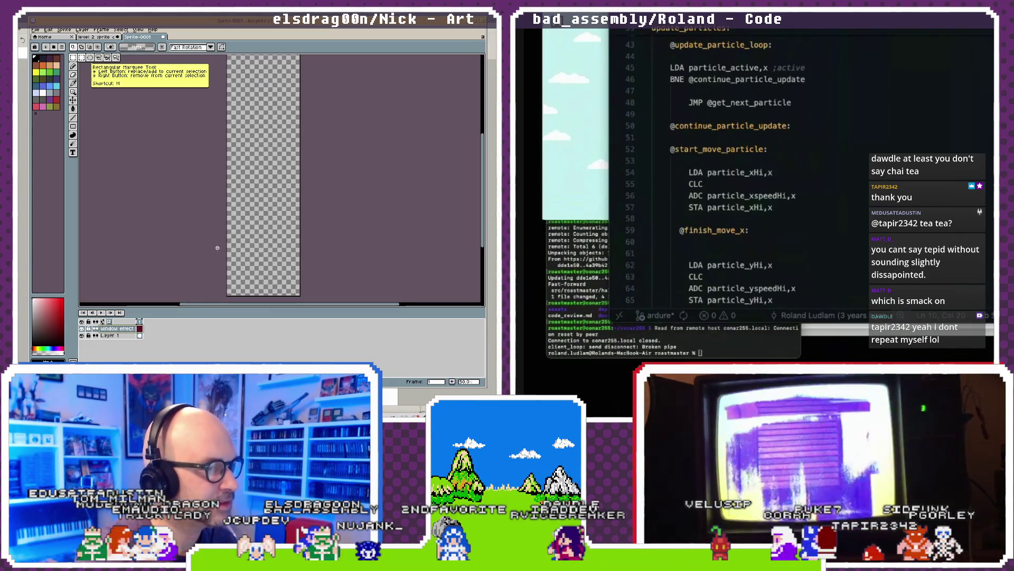
scroll(212, 252, up, 1)
drag(212, 253, 148, 148)
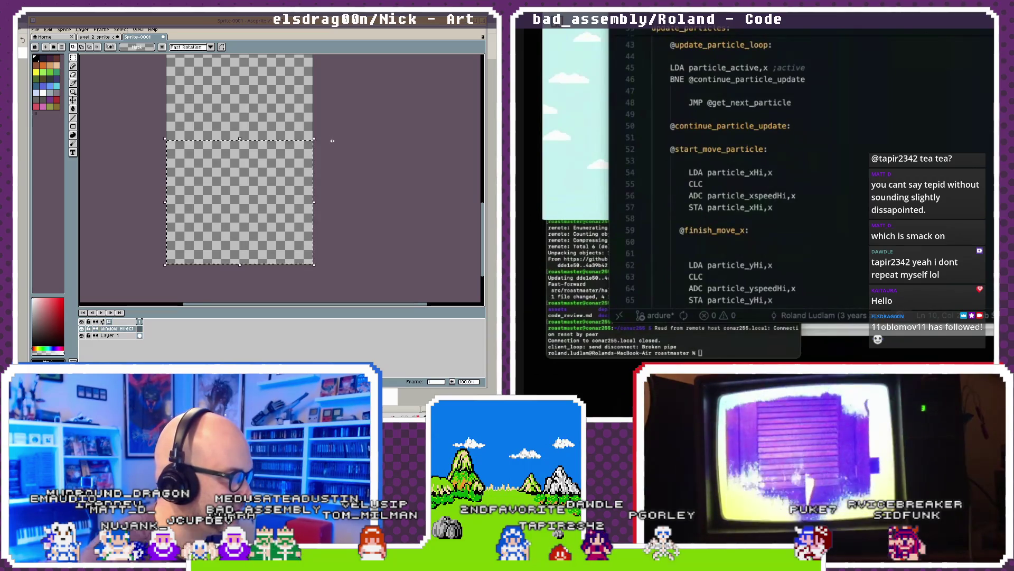
click(120, 30)
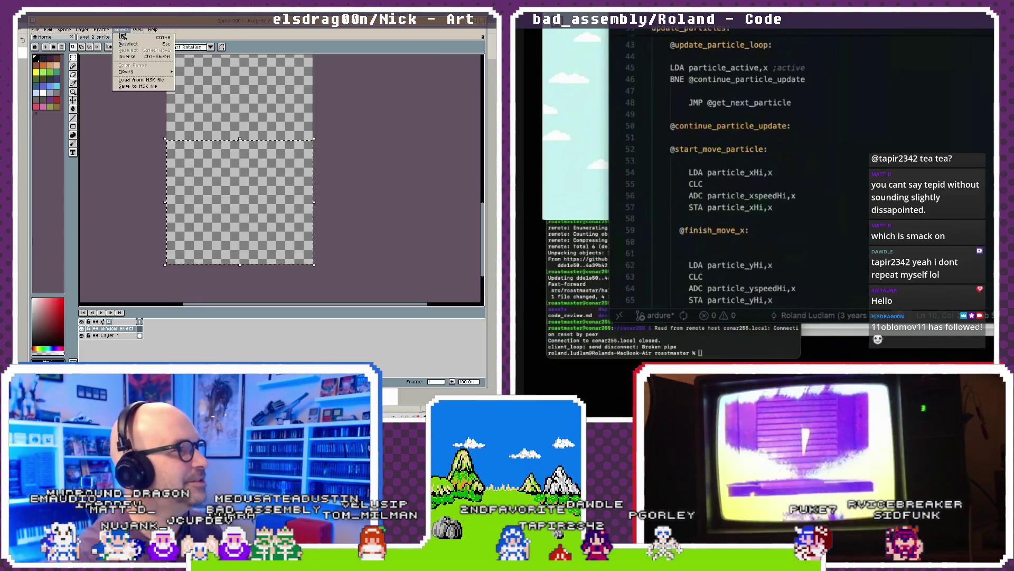
click(146, 57)
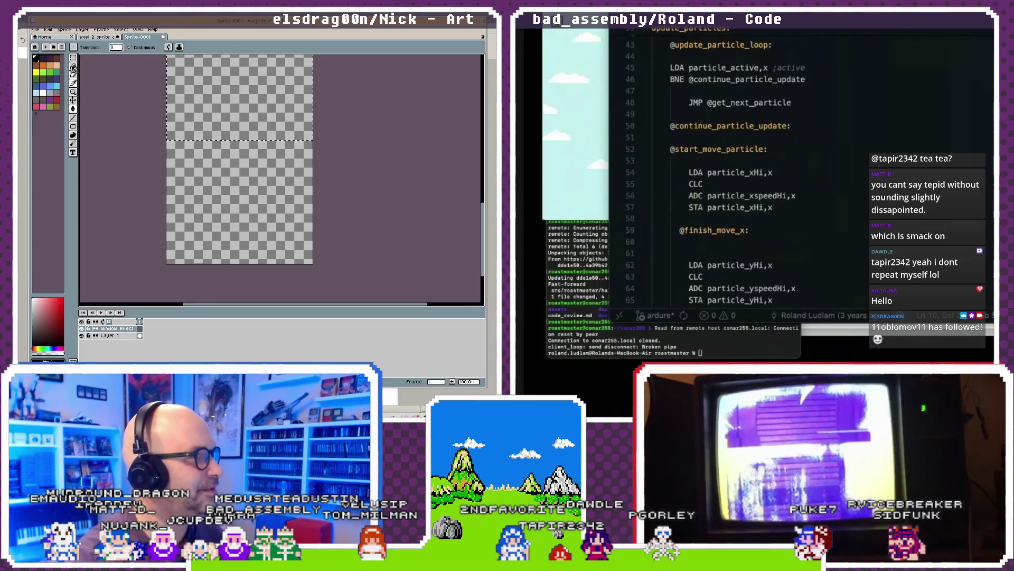
click(237, 100)
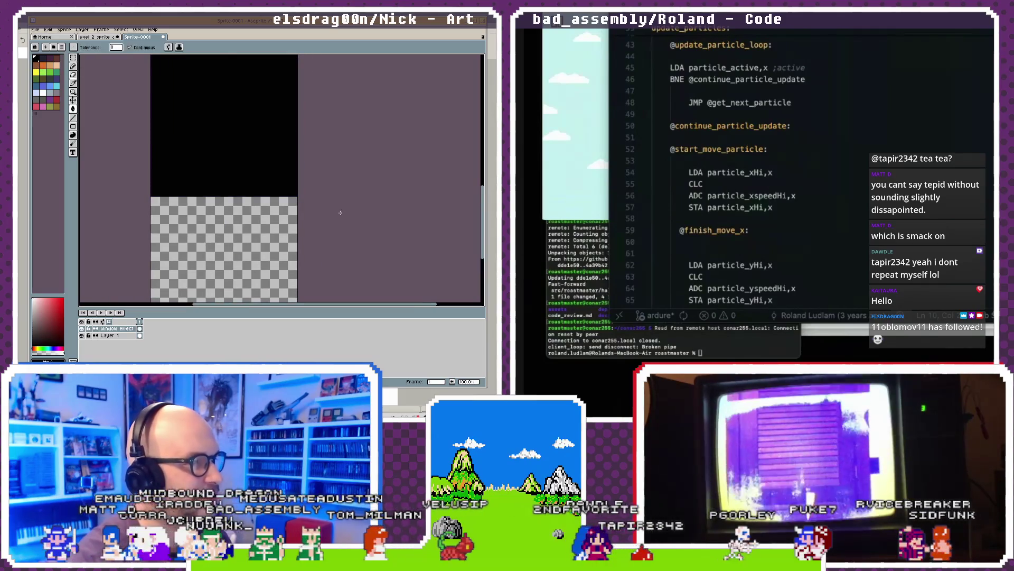
- Hide the 'Window effect' layer
scroll(258, 206, down, 1)
scroll(222, 205, up, 1)
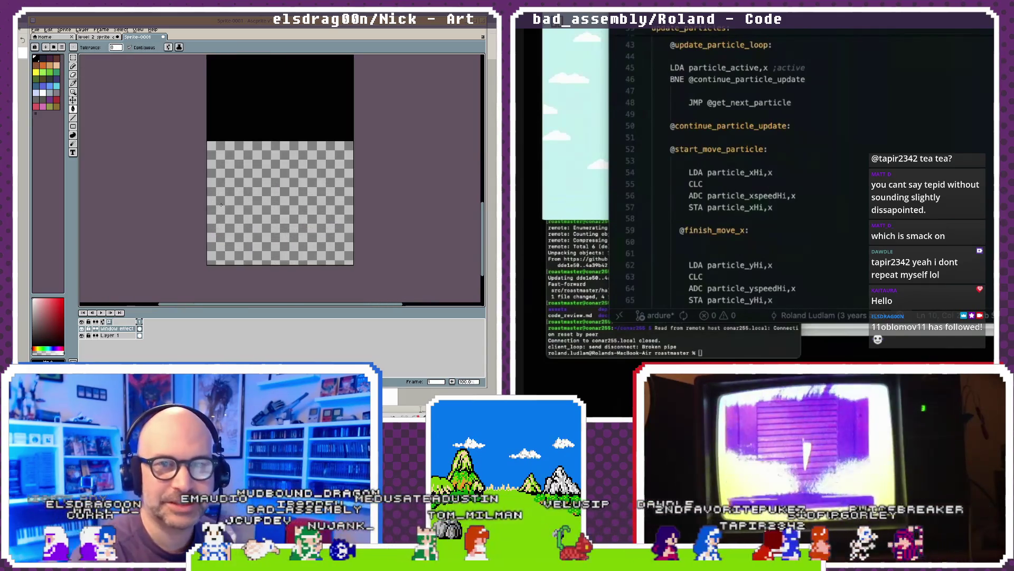
scroll(221, 205, down, 1)
scroll(211, 212, up, 1)
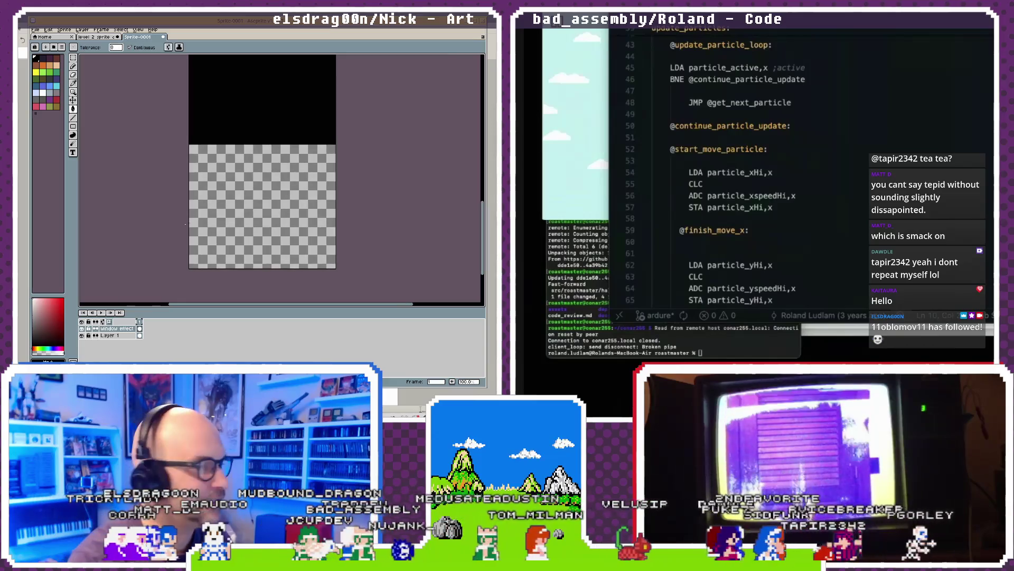
click(82, 328)
- Add a new layer above Layer 1 named 'The gradient'
click(107, 335)
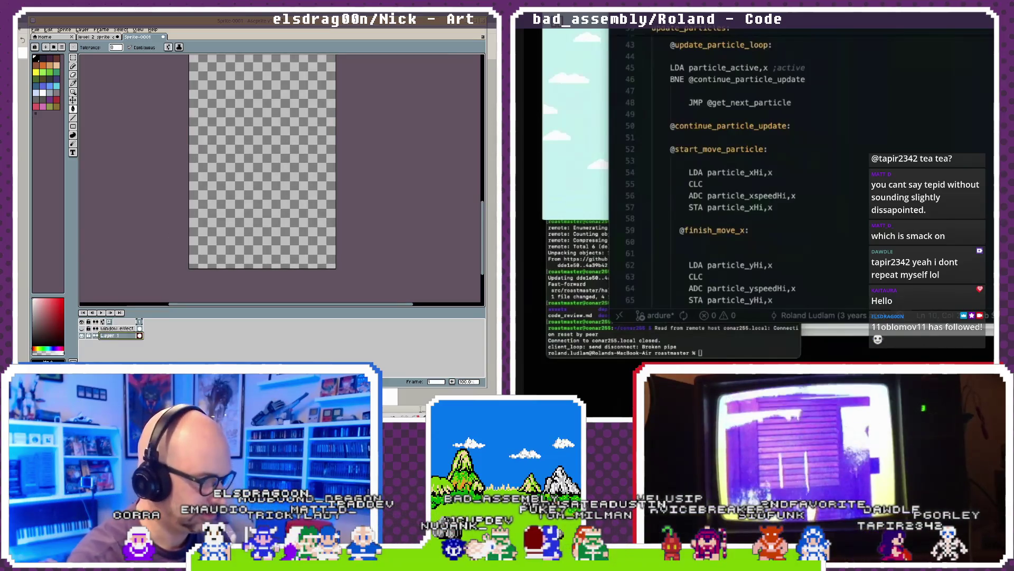
key(shift+n)
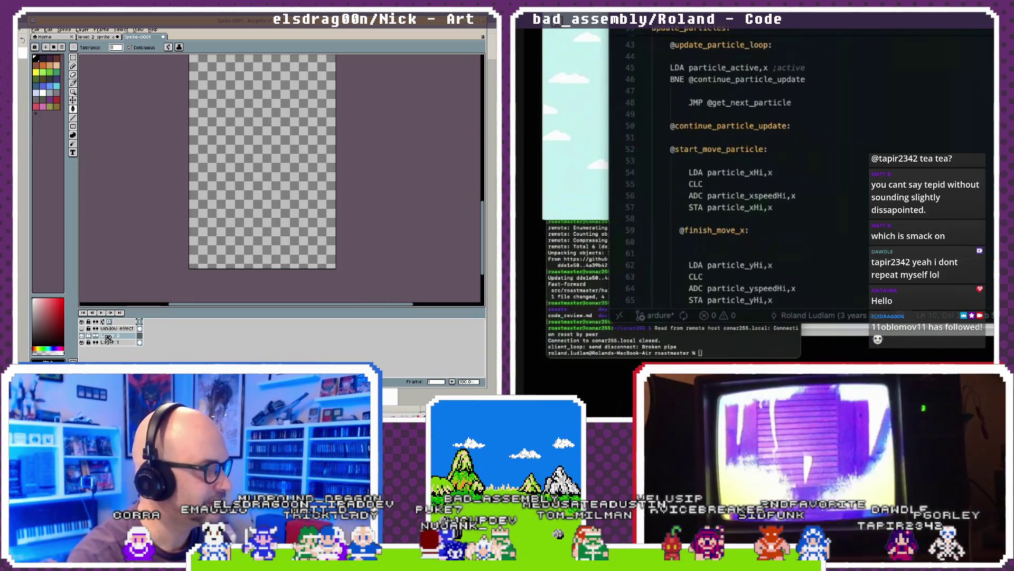
double_click(107, 336)
text(ent)
key(Return)
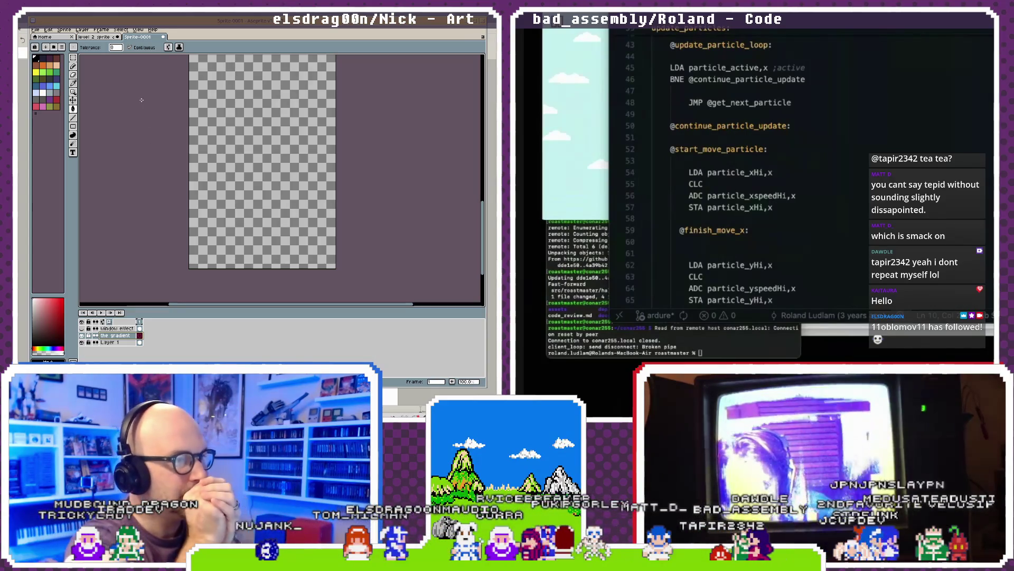
- Switch to the 'level 2 sprite' tab, close the Home tab, and pan the canvas
click(38, 36)
click(51, 32)
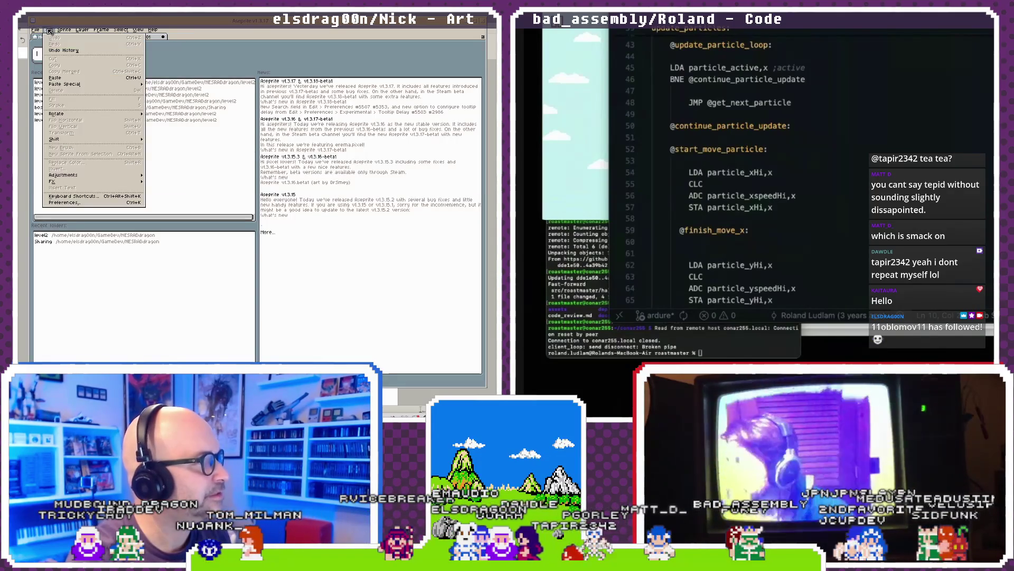
click(103, 30)
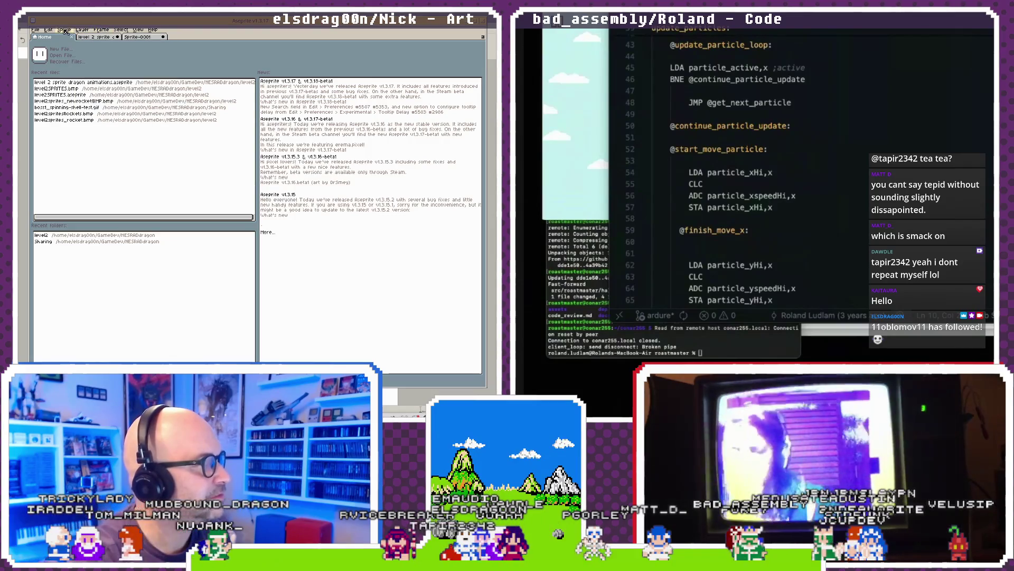
click(103, 38)
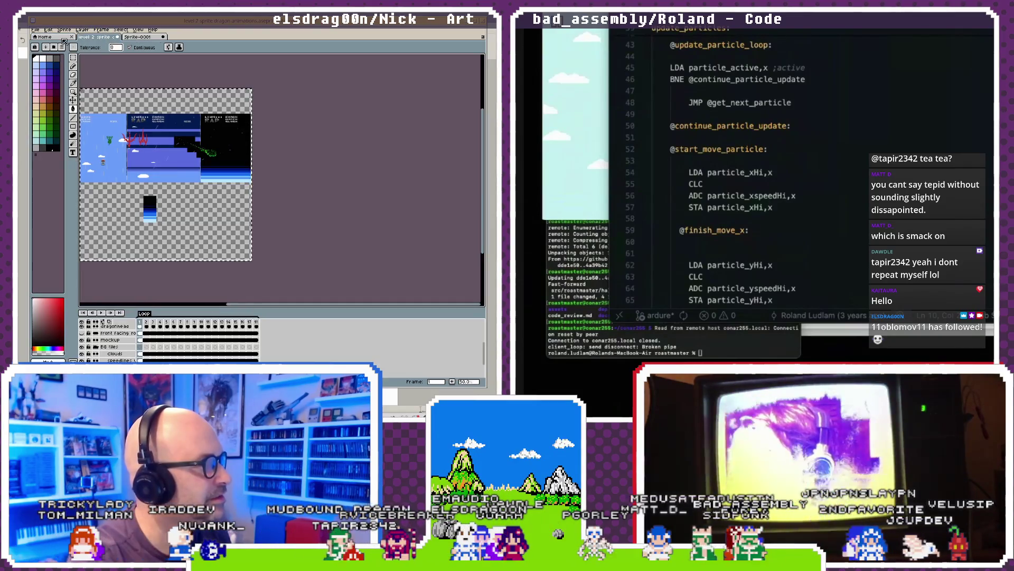
click(73, 37)
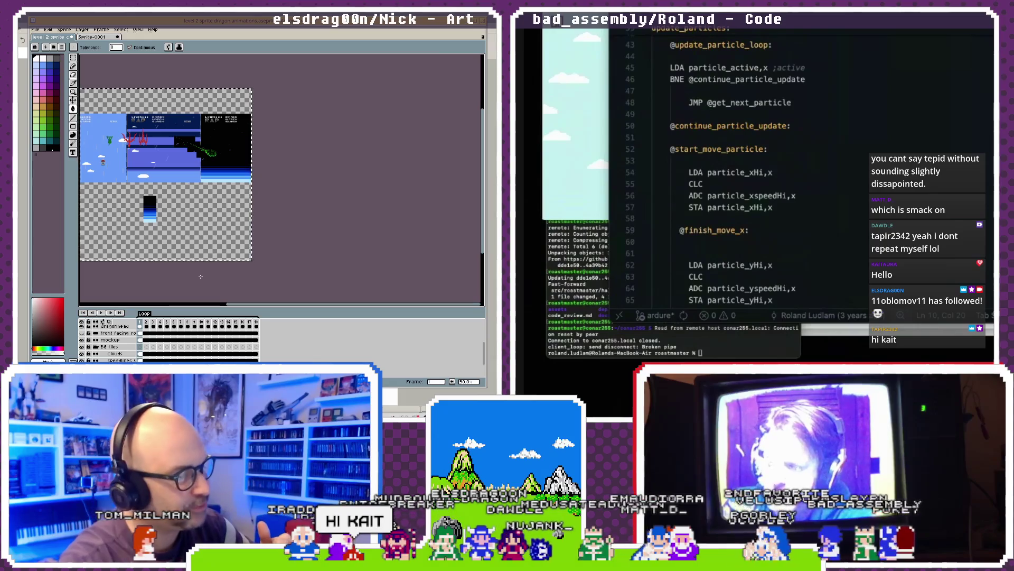
drag(110, 122, 177, 128)
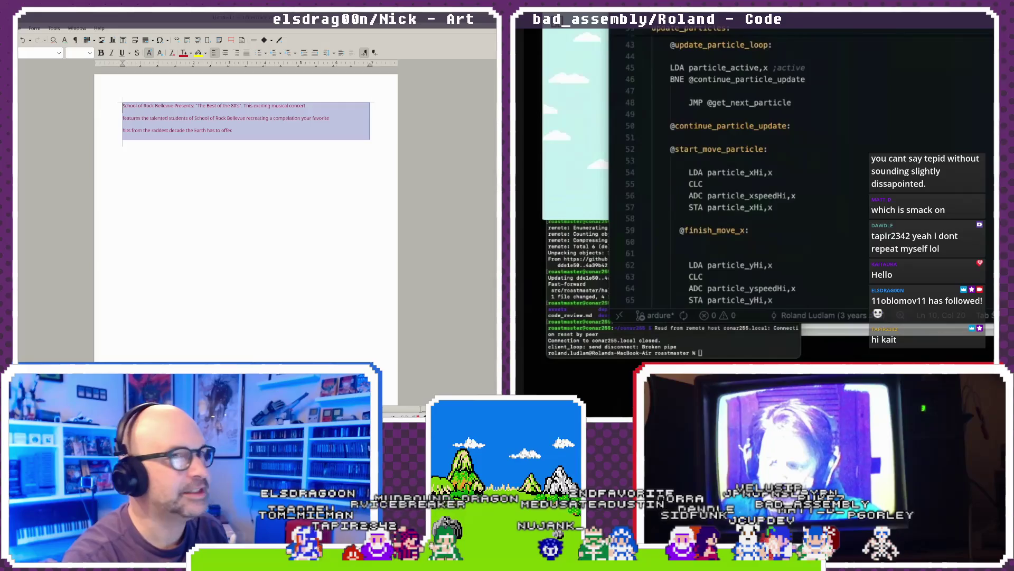
- Close the Writer concert document with Ctrl+W, choosing Don't Save
key(ctrl+w)
click(292, 230)
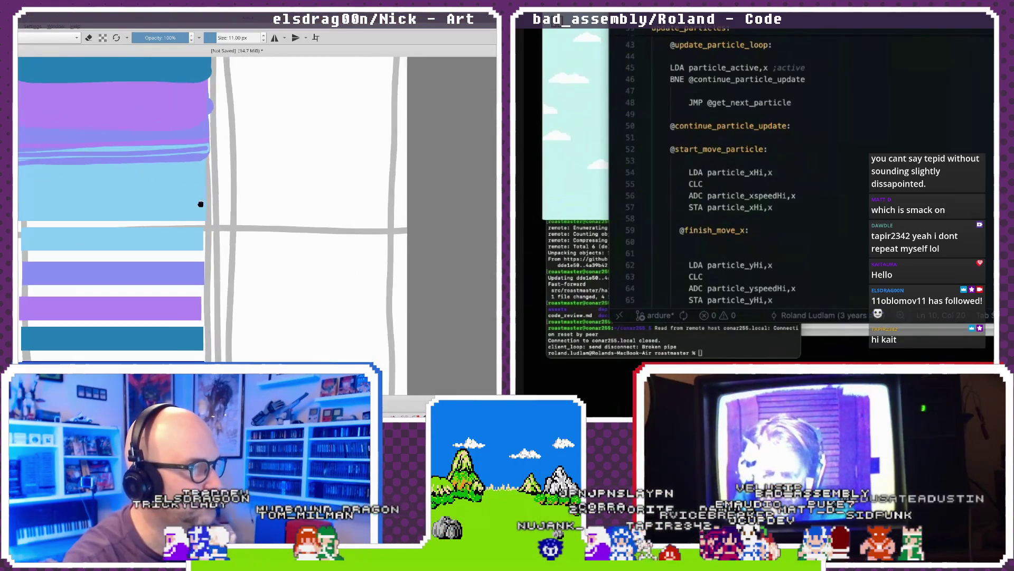
scroll(333, 277, down, 5)
scroll(200, 206, up, 2)
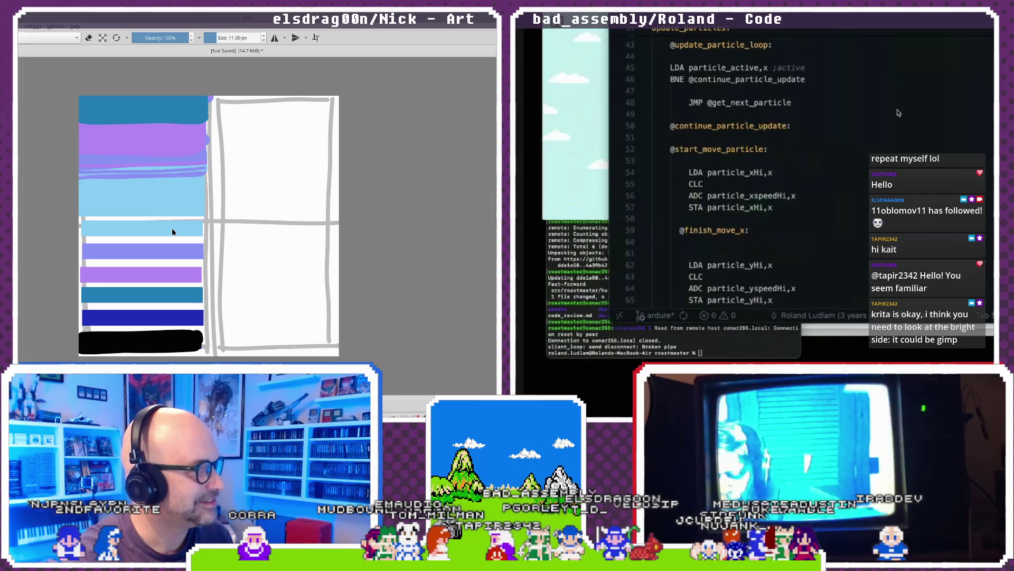
- Delete the particle_xscreen and particle_yscreen declarations
click(815, 120)
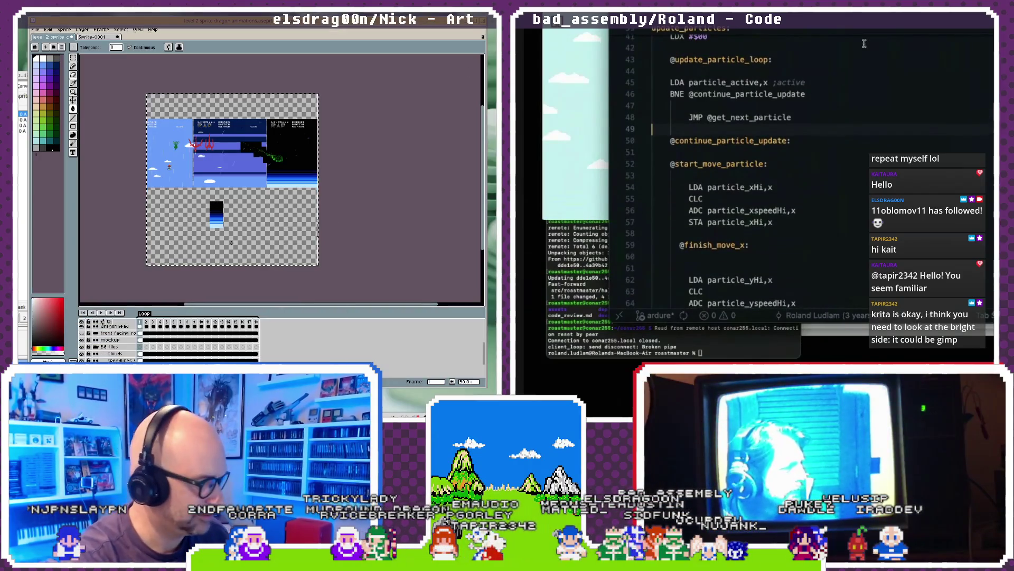
scroll(846, 58, up, 13)
scroll(847, 58, up, 1)
drag(824, 167, 652, 156)
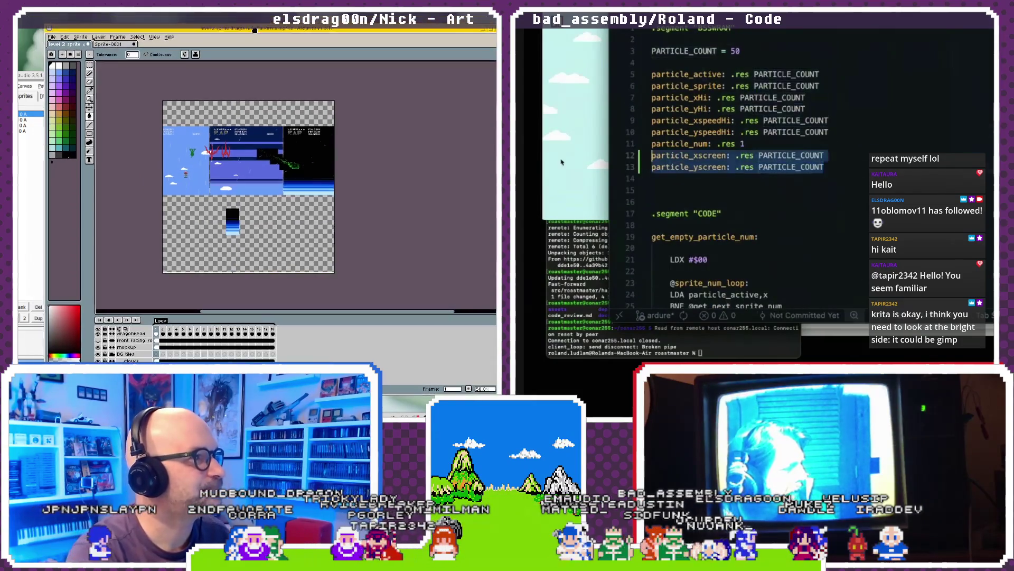
key(BackSpace)
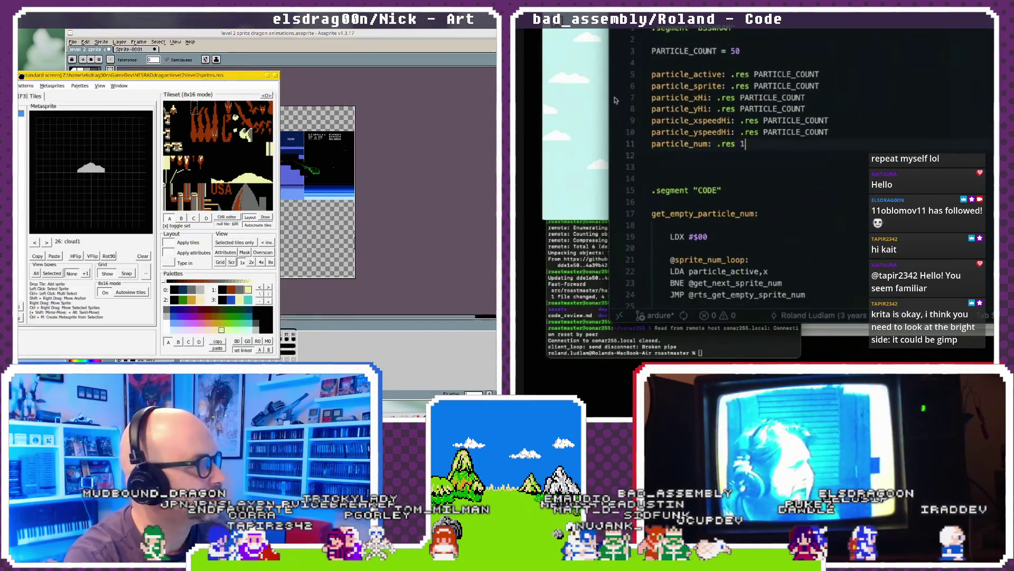
- Find the remaining uses of particle_yscreen and delete the two lines storing it
key(super+g)
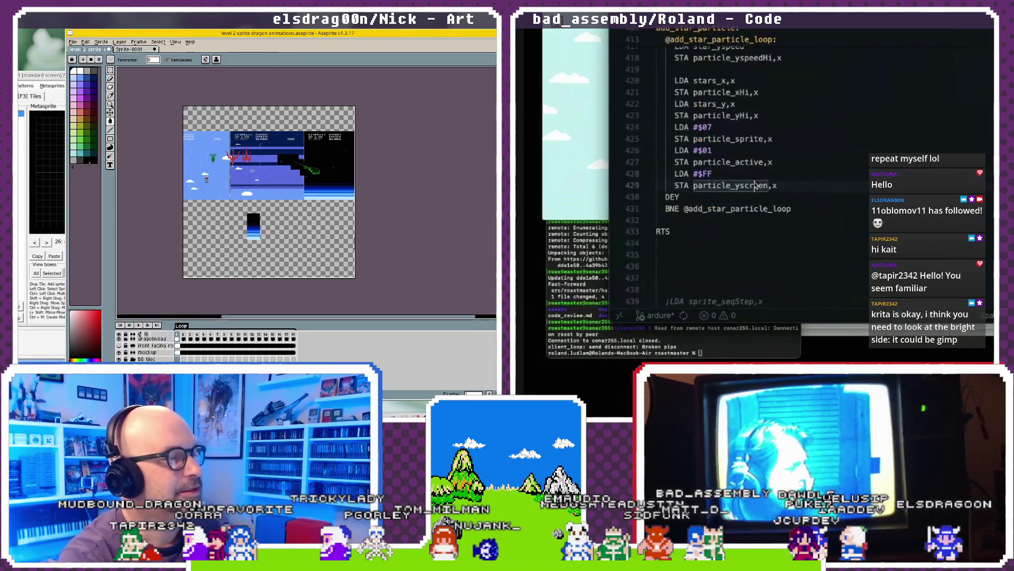
drag(778, 186, 611, 178)
key(BackSpace)
key(BackSpace)
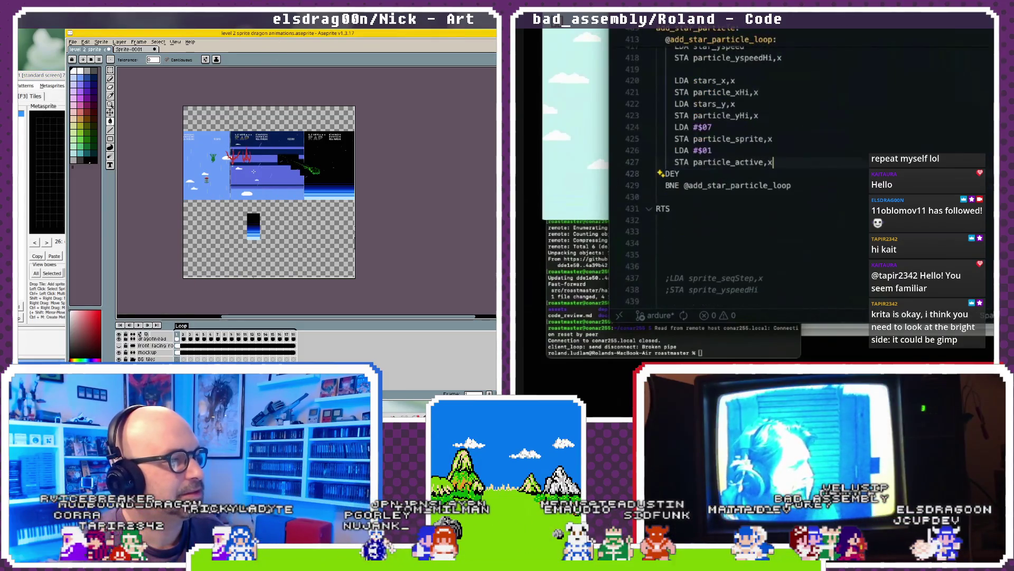
scroll(756, 142, up, 3)
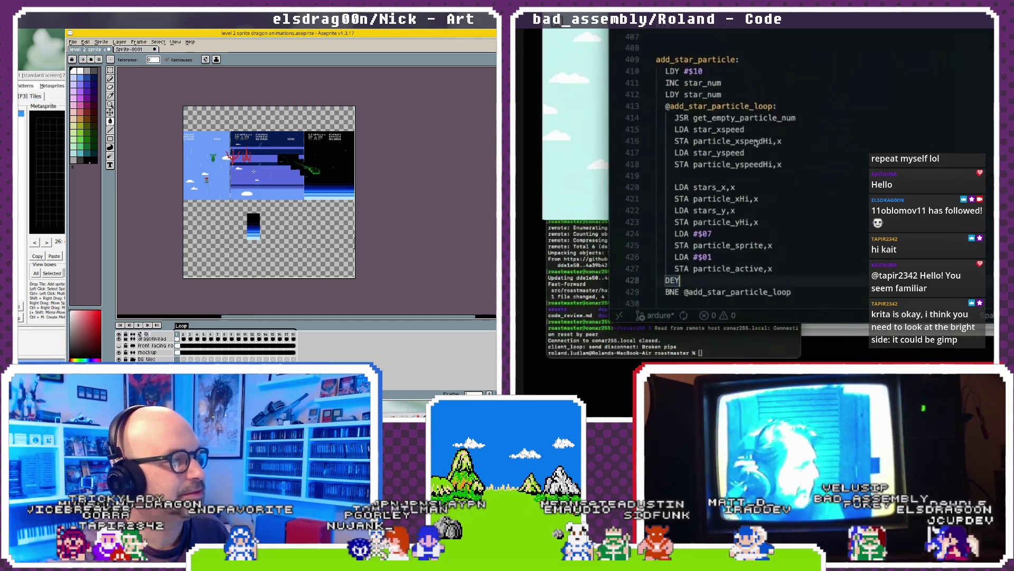
scroll(755, 143, up, 3)
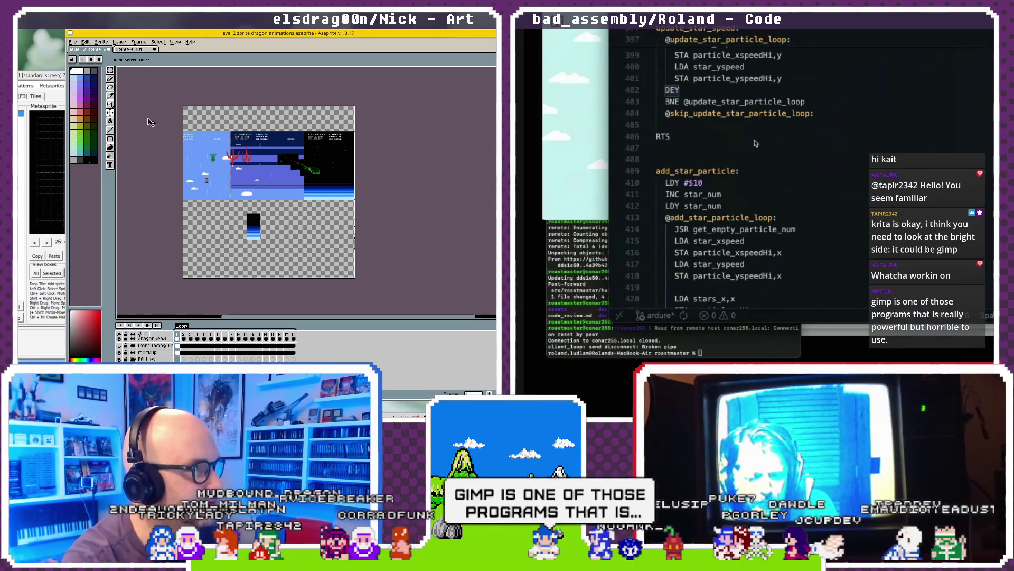
- Bring NES Screen Tool forward, then raise the level 2 sprite window above it
click(47, 80)
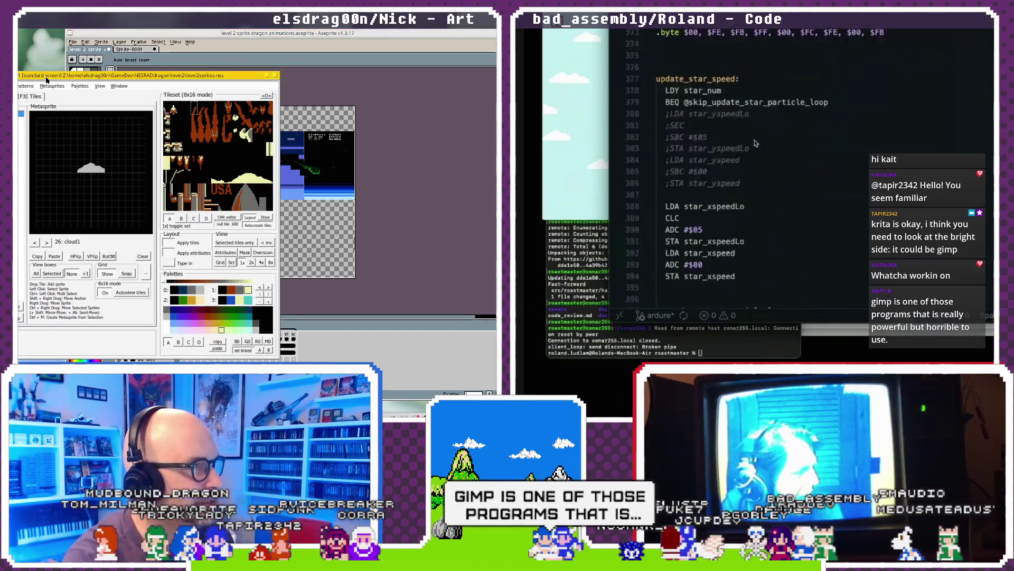
scroll(755, 143, up, 20)
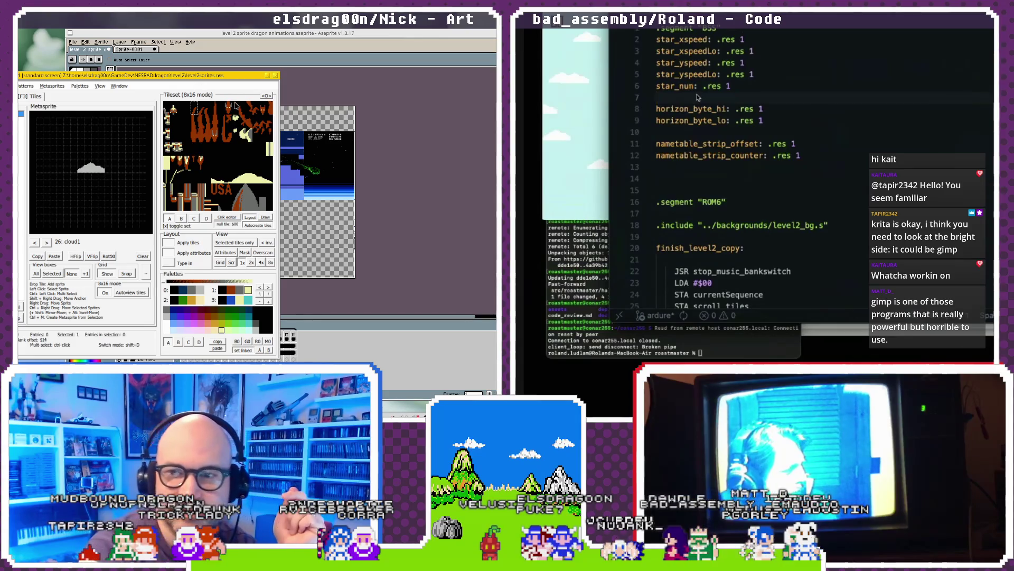
click(130, 62)
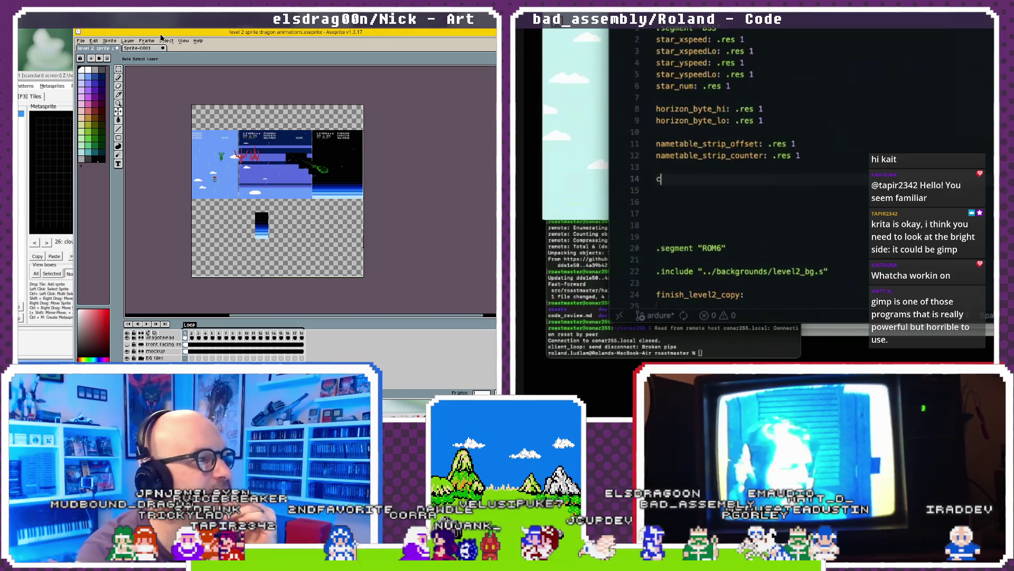
- Complete the cloudTimer line, nudging the sprite window right, and start a new line below
text(loud)
drag(161, 35, 179, 36)
text(Timer: .res)
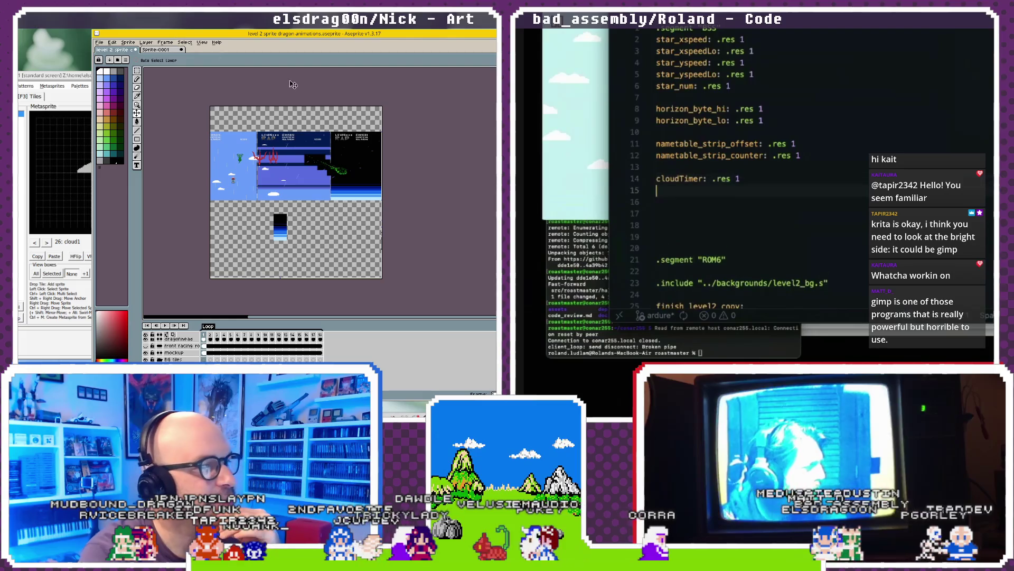
text(1)
key(Return)
- Declare cloud_xspeedLo reserved at .res 1 below cloudTimer
text(cloud)
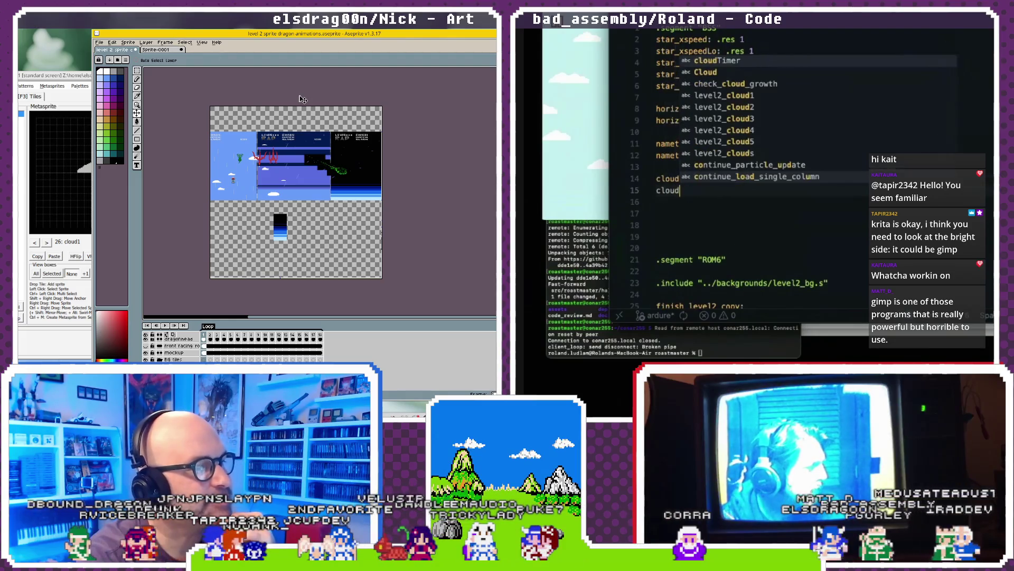
key(Escape)
key(Down)
key(Down)
key(Down)
click(698, 192)
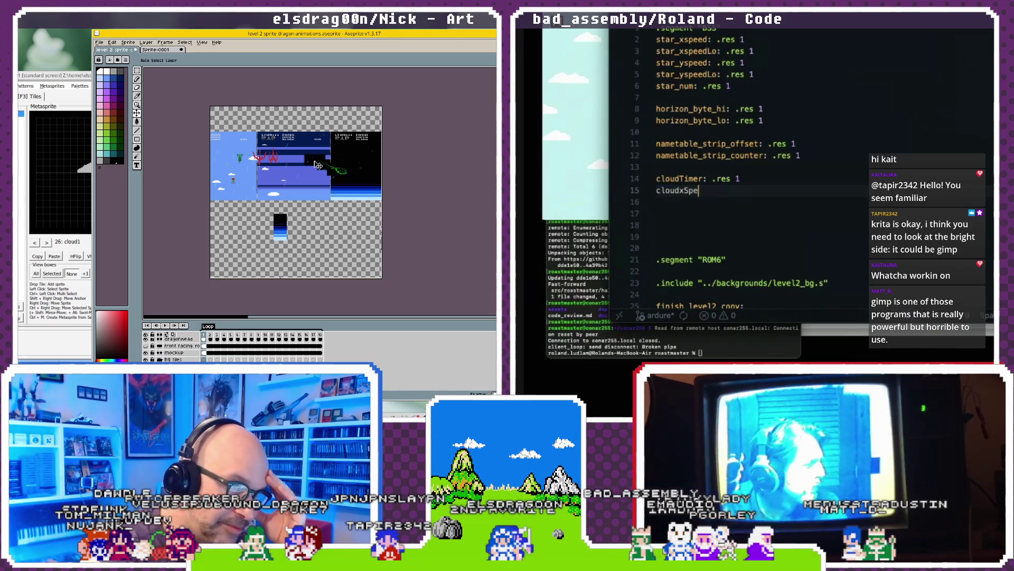
key(BackSpace)
key(BackSpace)
key(BackSpace)
text(_xs)
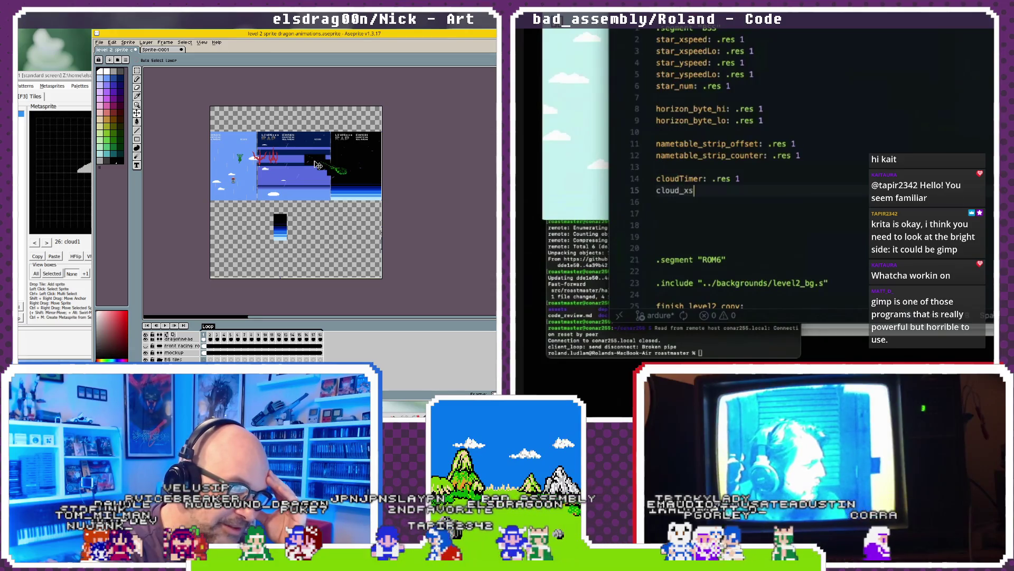
text(peedLo: .re)
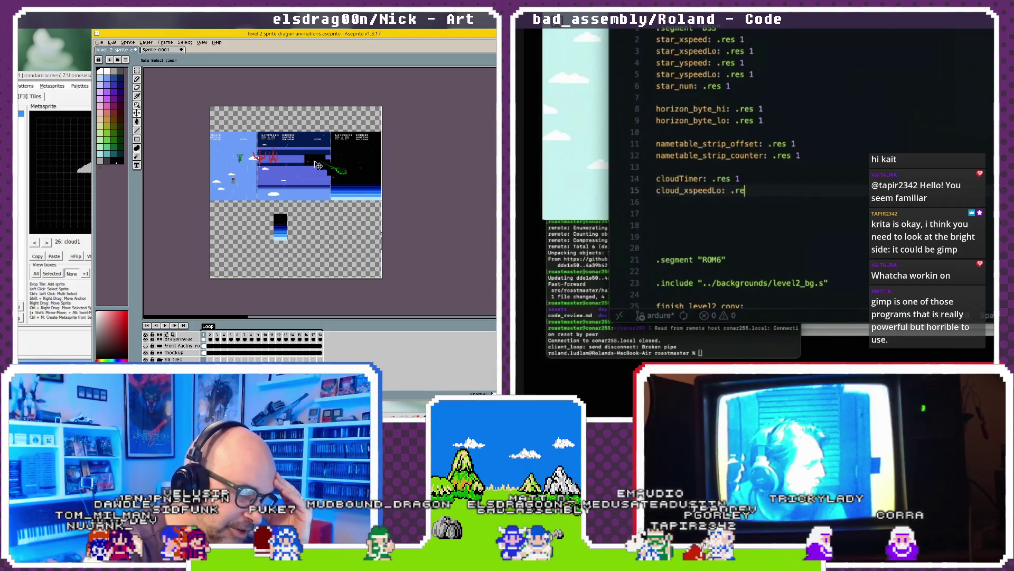
text(s 1)
- Add the cloudxspeedHi declaration on the next line and remove the extra empty line
key(Return)
text(cloudxp)
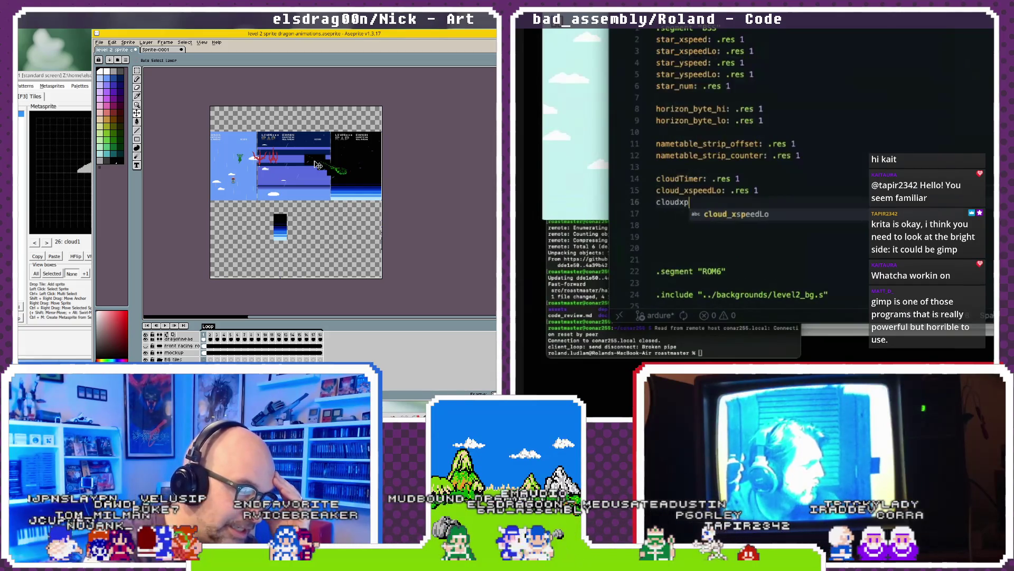
key(BackSpace)
text(ee)
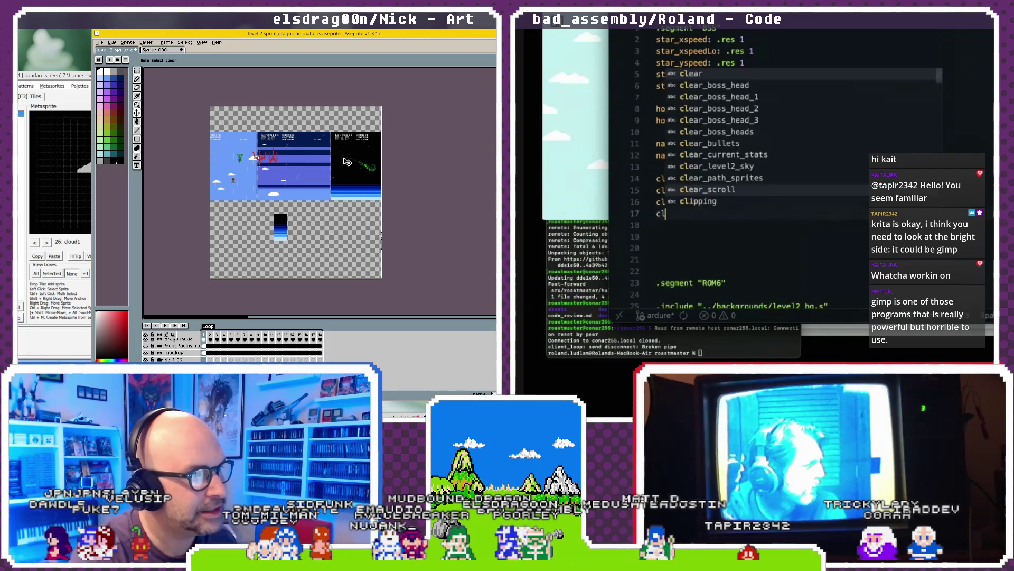
key(BackSpace)
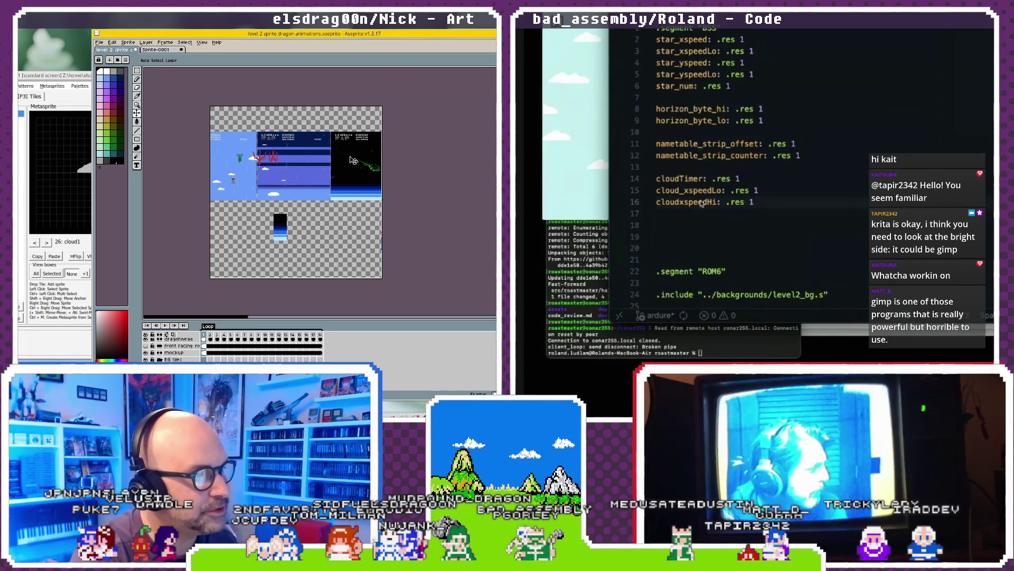
- Duplicate the two cloud x-speed lines as lines 17–18
scroll(371, 170, up, 2)
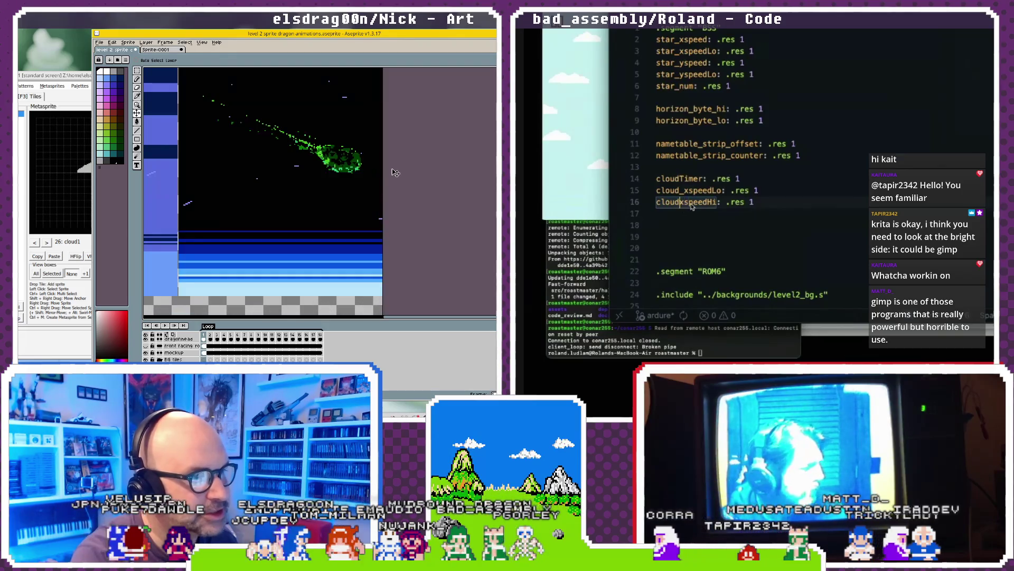
scroll(359, 170, down, 1)
text(_)
scroll(349, 170, down, 2)
scroll(346, 172, up, 2)
click(759, 202)
scroll(346, 172, up, 2)
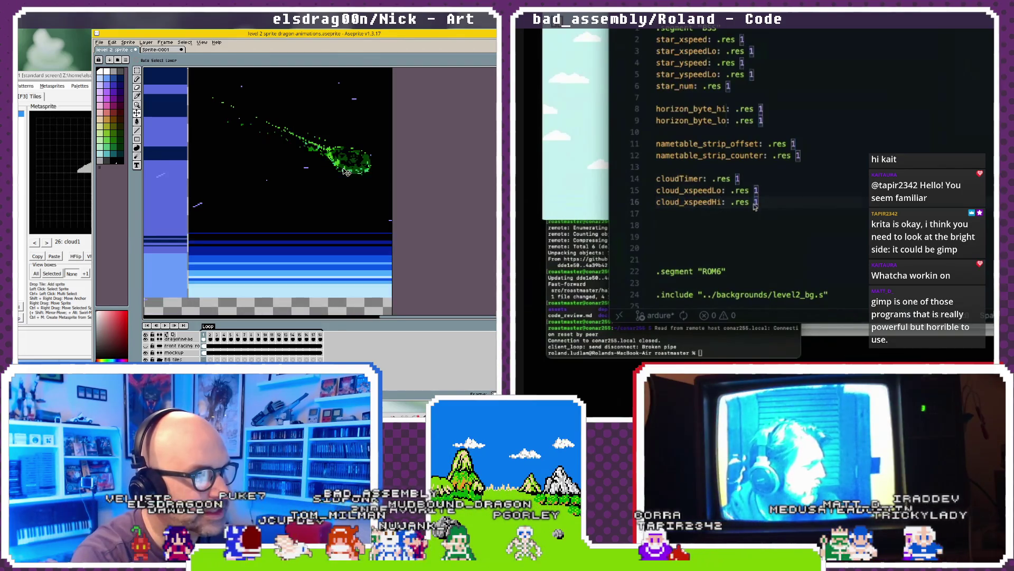
key(shift+Up)
key(shift+Home)
key(super+c)
key(Right)
key(Return)
key(super+v)
- Rename the duplicated lines to cloud_yspeedLo and cloud_yspeedHi
scroll(444, 144, up, 2)
scroll(444, 144, left, 5)
click(686, 214)
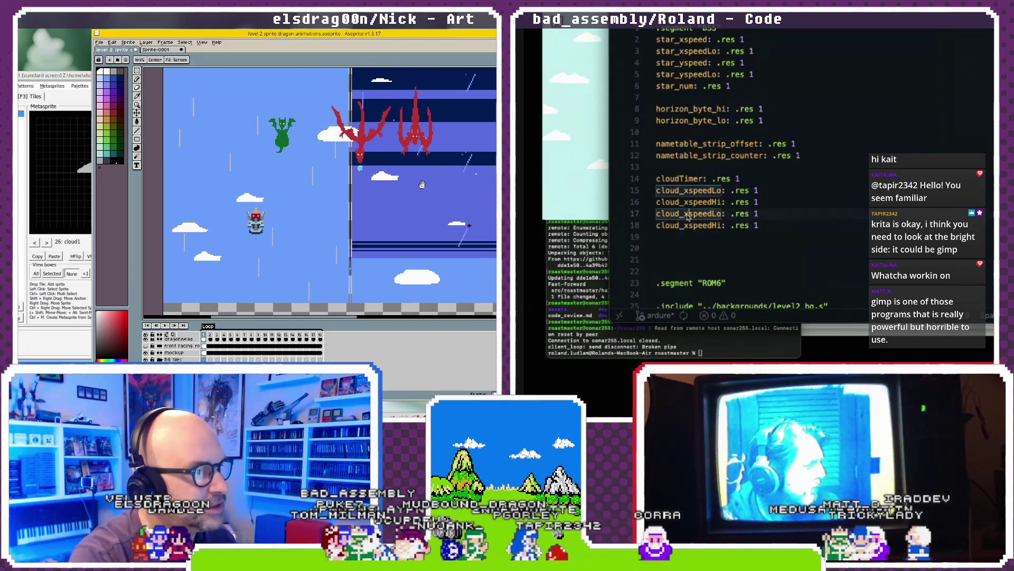
key(Delete)
text(y)
click(685, 225)
key(Delete)
text(y)
scroll(236, 212, up, 2)
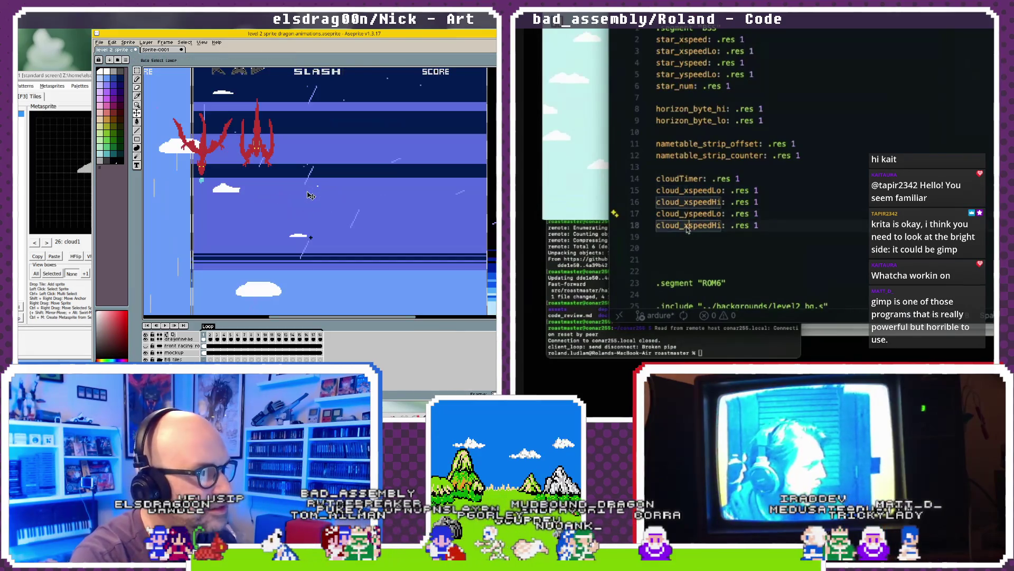
scroll(236, 211, down, 3)
key(Delete)
text(y)
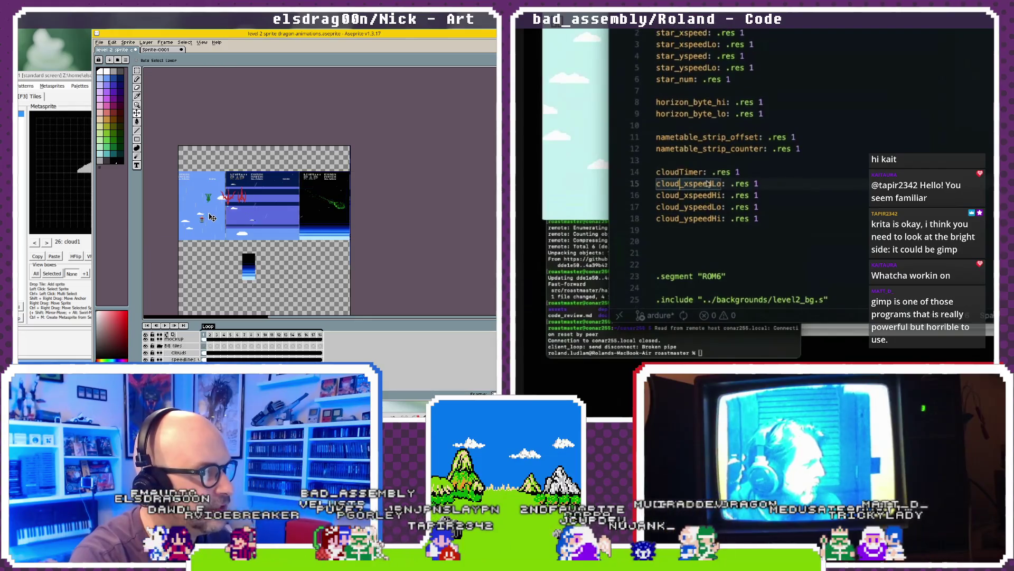
key(Up)
key(Up)
key(Up)
- Slide the blue background layer right under the dragons and start a ';Cloud' comment above the cloud variables
mouse_move(246, 218)
mouse_down()
mouse_move(324, 214)
mouse_move(188, 214)
mouse_up()
click(771, 231)
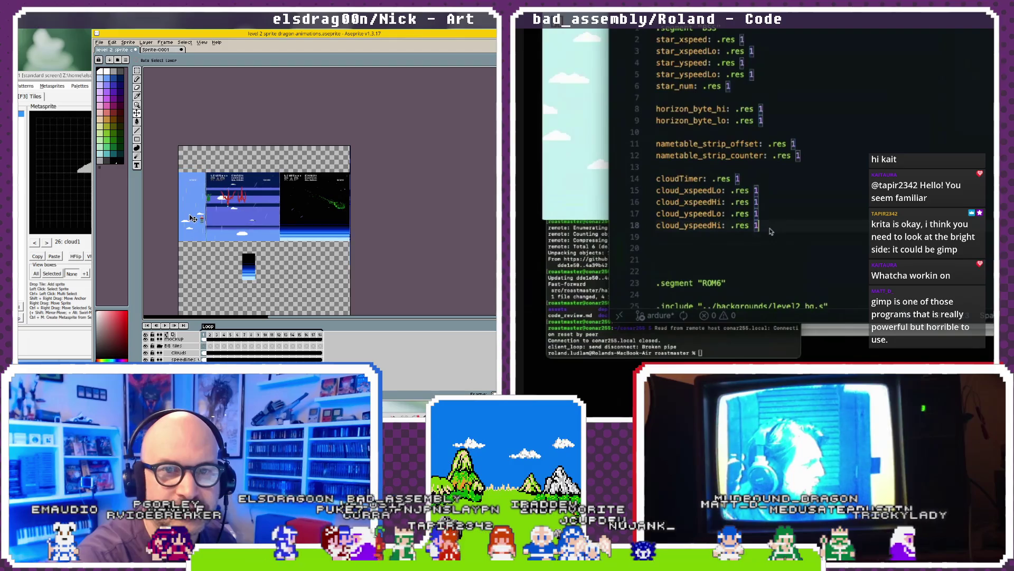
click(713, 171)
scroll(211, 215, left, 3)
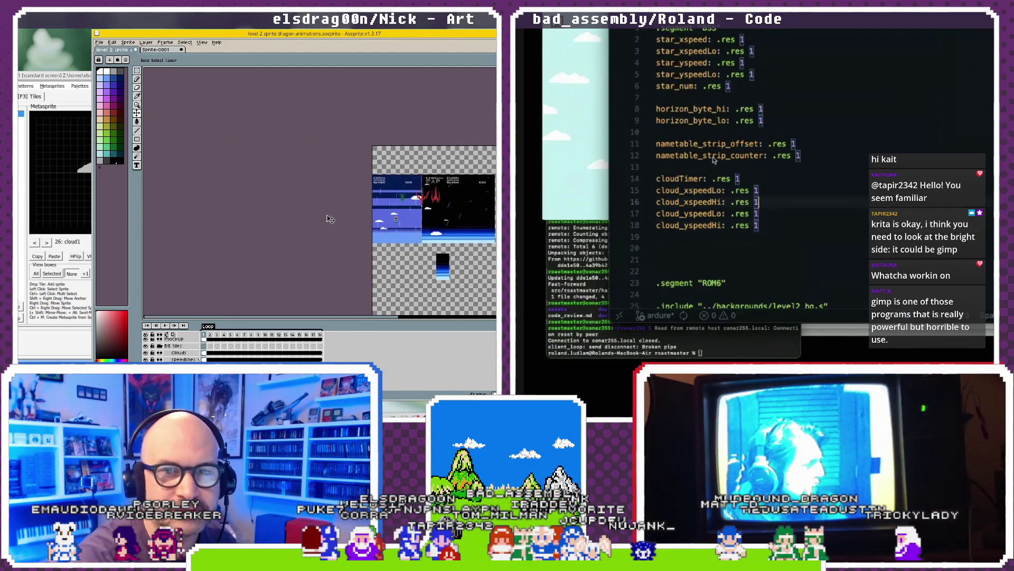
scroll(338, 230, up, 2)
scroll(328, 243, up, 2)
scroll(317, 256, up, 2)
key(Return)
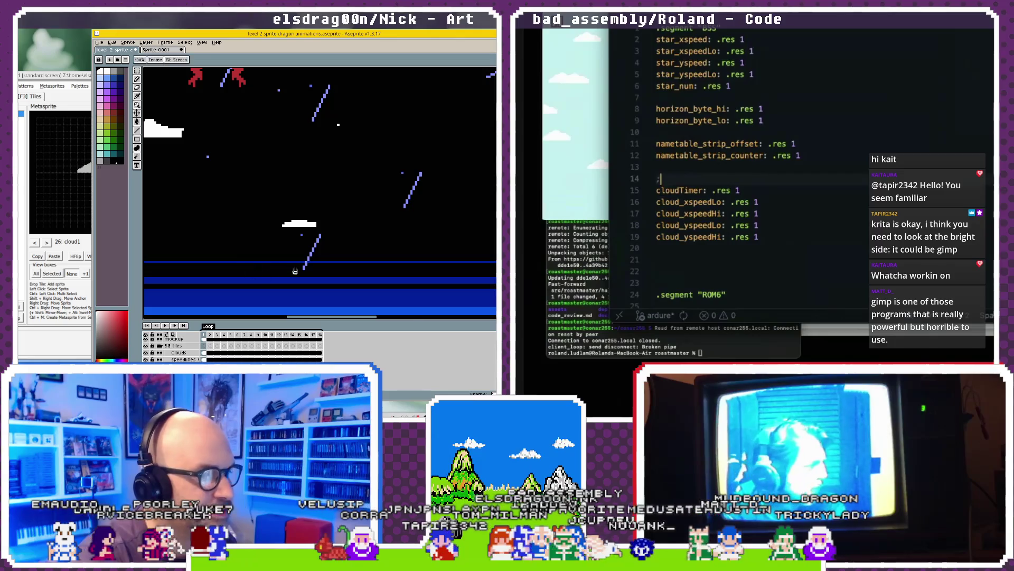
text(;Clo)
scroll(312, 257, down, 2)
text(uds)
scroll(317, 248, down, 1)
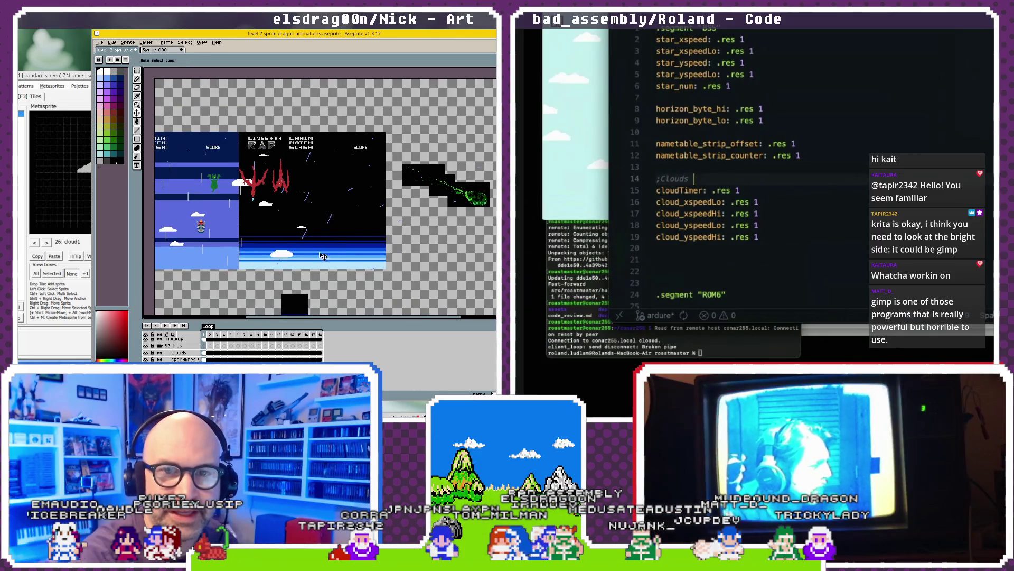
key(BackSpace)
text(numbers are base an)
- Shift the mockup background right and back left; finish the comment ';Cloud numbers are base and updated'
drag(261, 216, 372, 235)
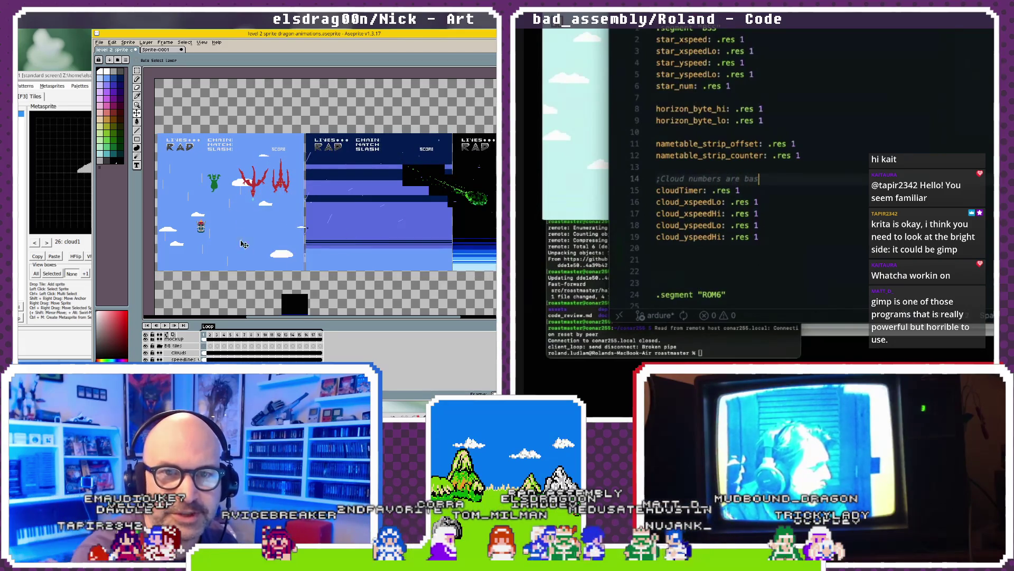
drag(250, 237, 214, 239)
text(d updated by)
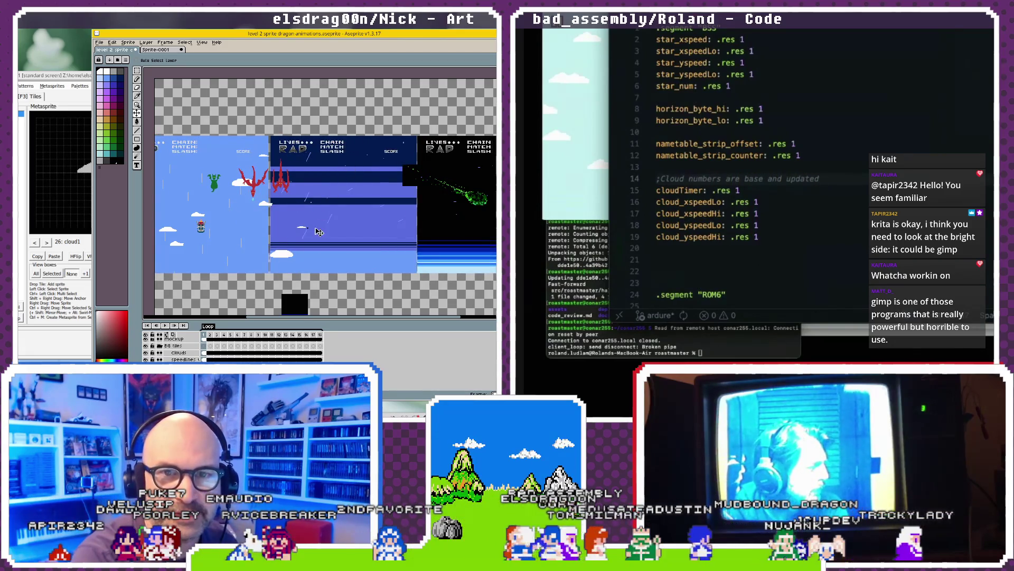